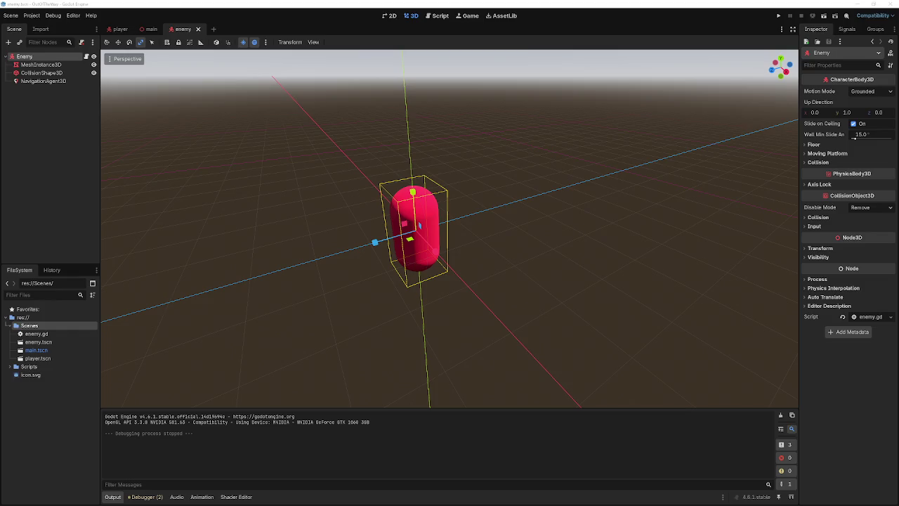
Select the enemy's NavigationAgent3D and expand its Pathfinding settings.
left_click(39, 81)
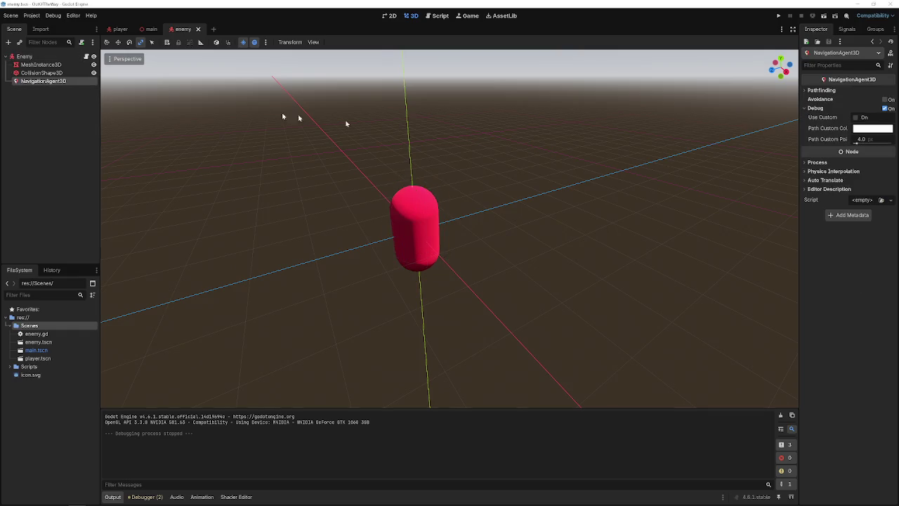
left_click(821, 91)
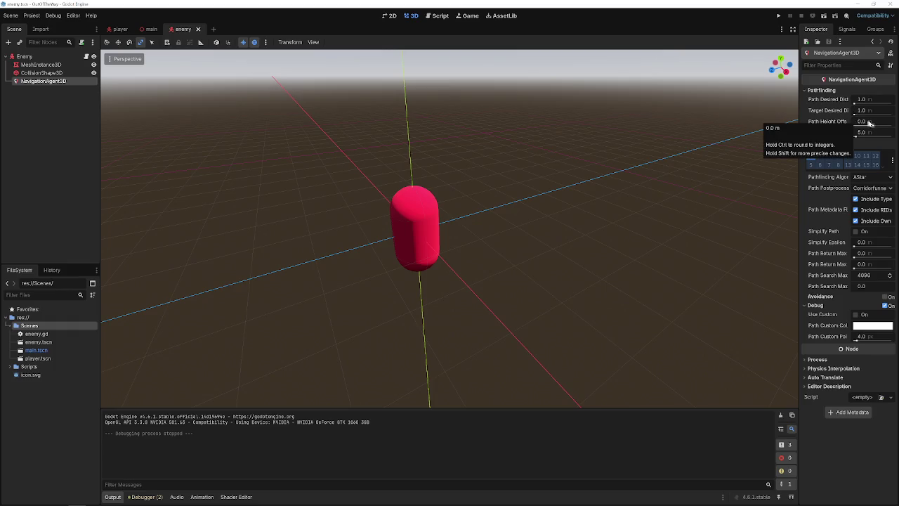
left_click_drag(866, 122, 878, 122)
left_click(869, 123)
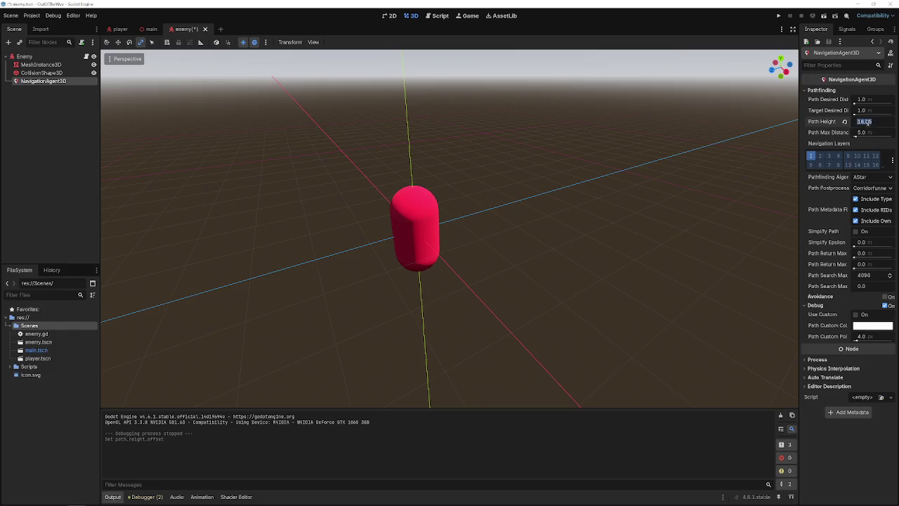
left_click(40, 64)
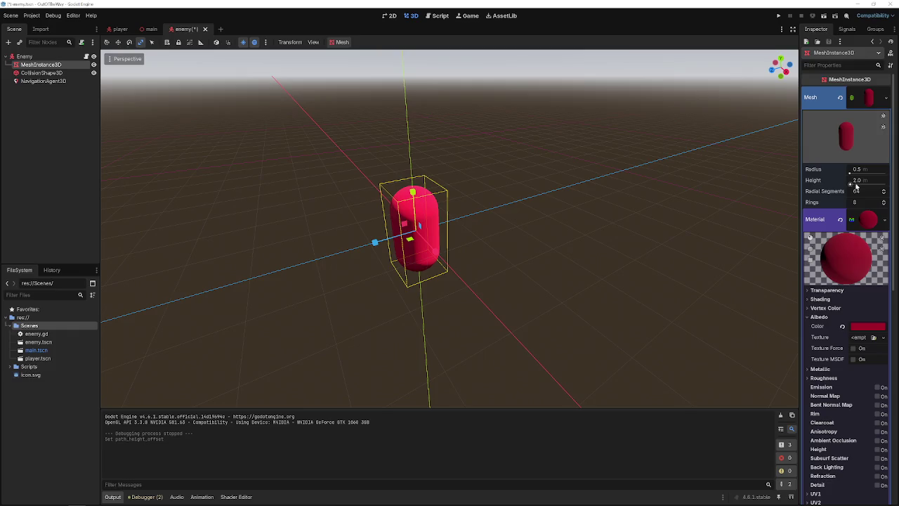
left_click(44, 81)
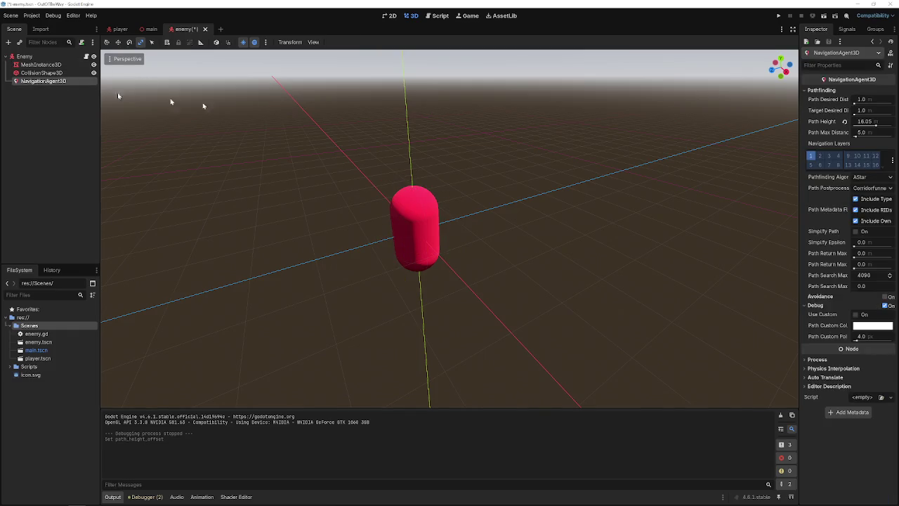
Set Path Height Offset to 2.0 m, then save and test-run the game.
left_click(866, 122)
type("2")
key("Return")
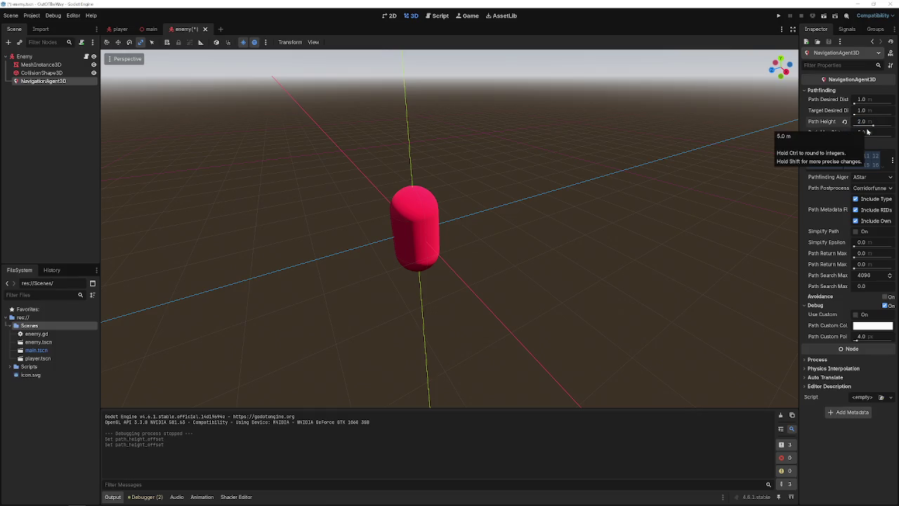
key("F5")
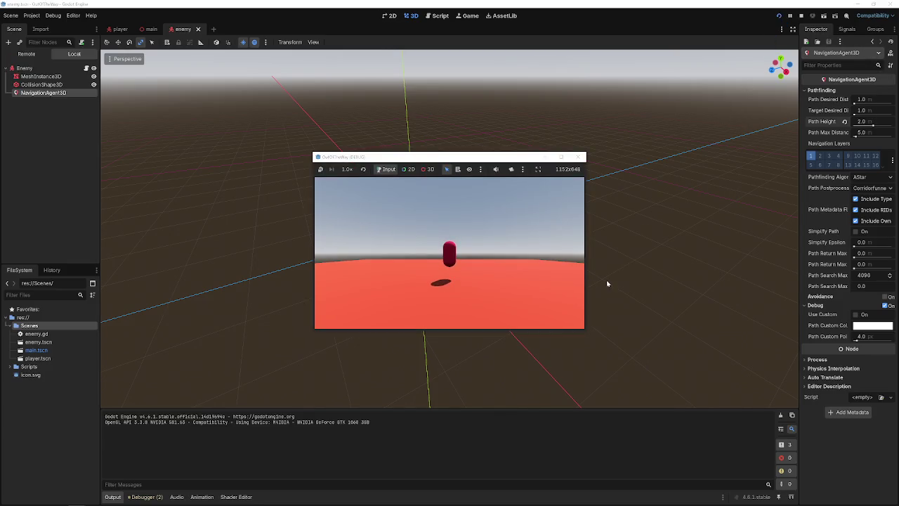
left_click(579, 157)
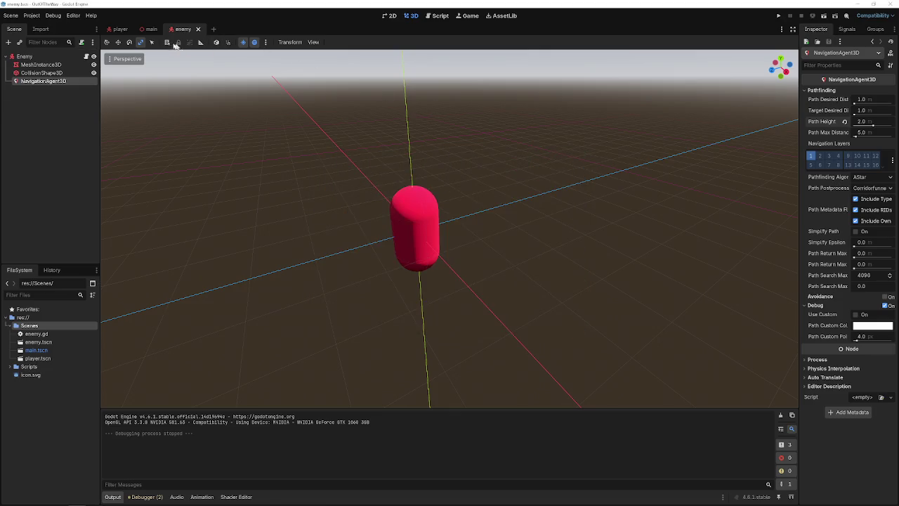
In the main scene, create a navigation mesh from the floor MeshInstance3D.
left_click(152, 28)
left_click(117, 133)
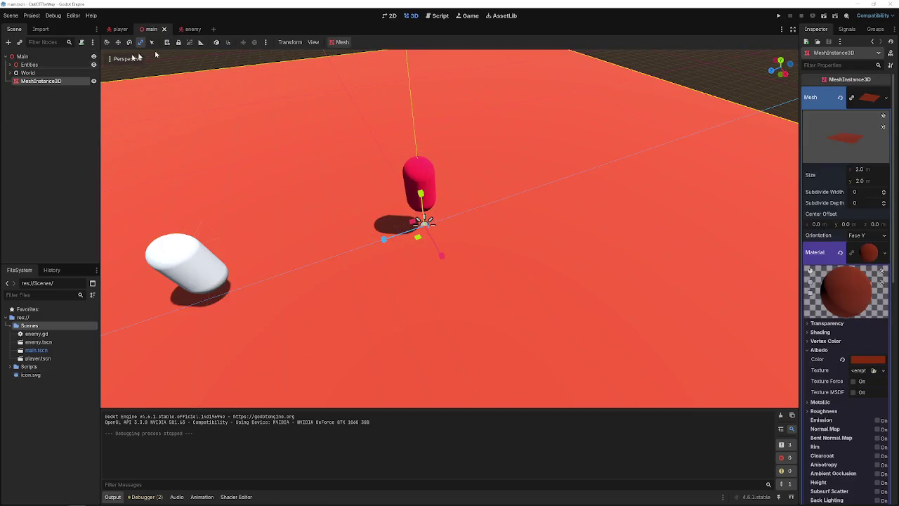
left_click(342, 43)
left_click(360, 61)
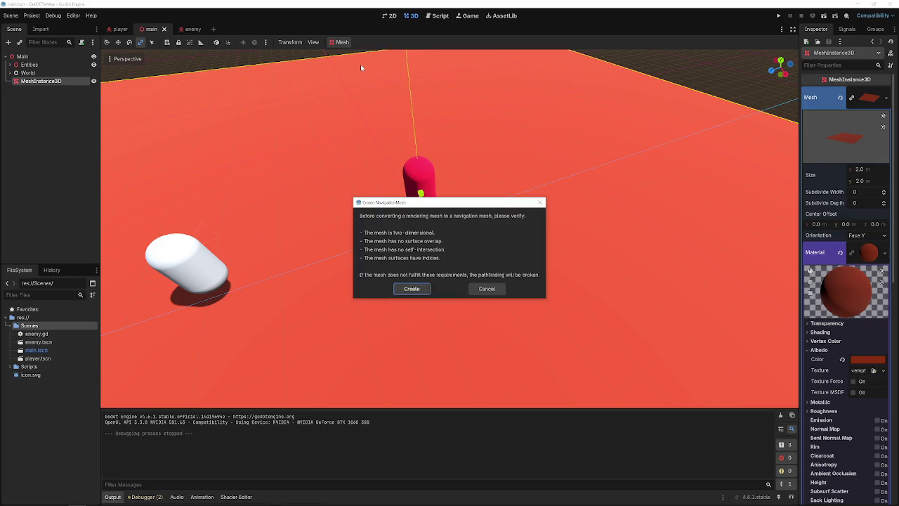
left_click(412, 288)
Rename the floor mesh node to 'Floor', then save and test-run the game.
double_click(42, 81)
type("Fl")
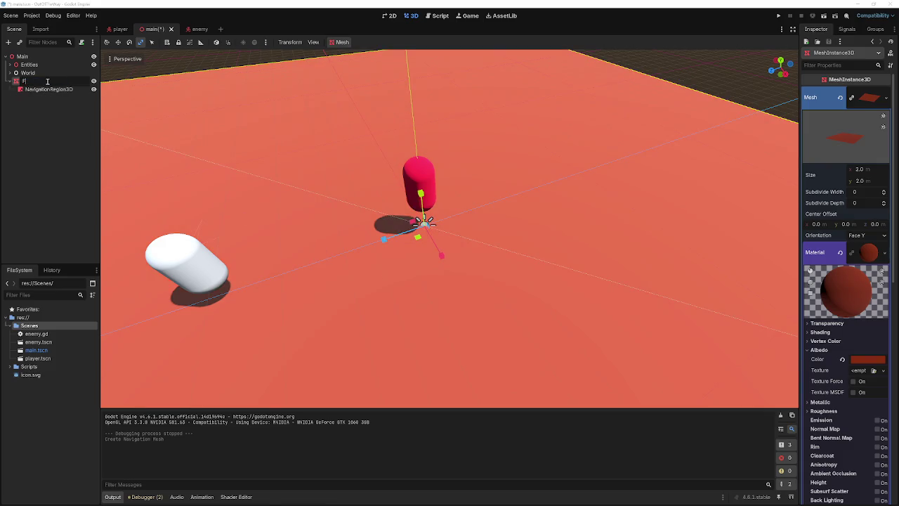
type("oor")
key("Return")
key("F5")
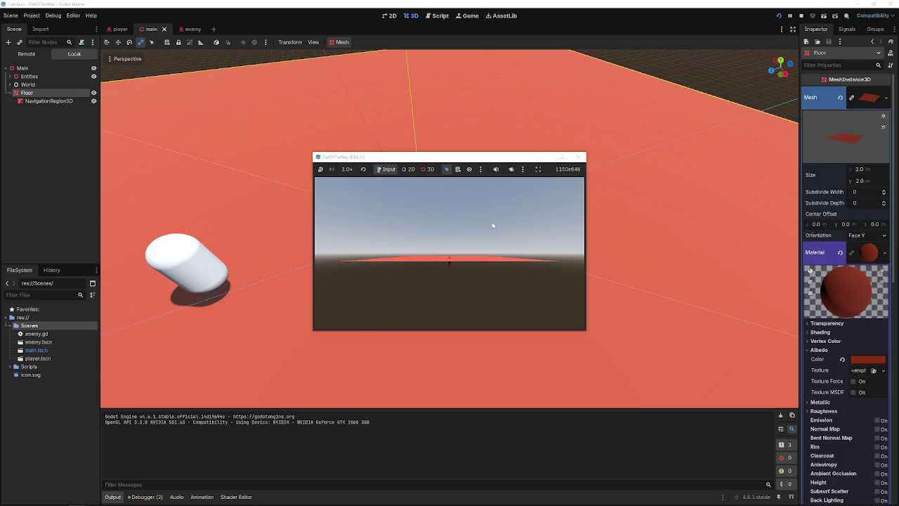
left_click(580, 156)
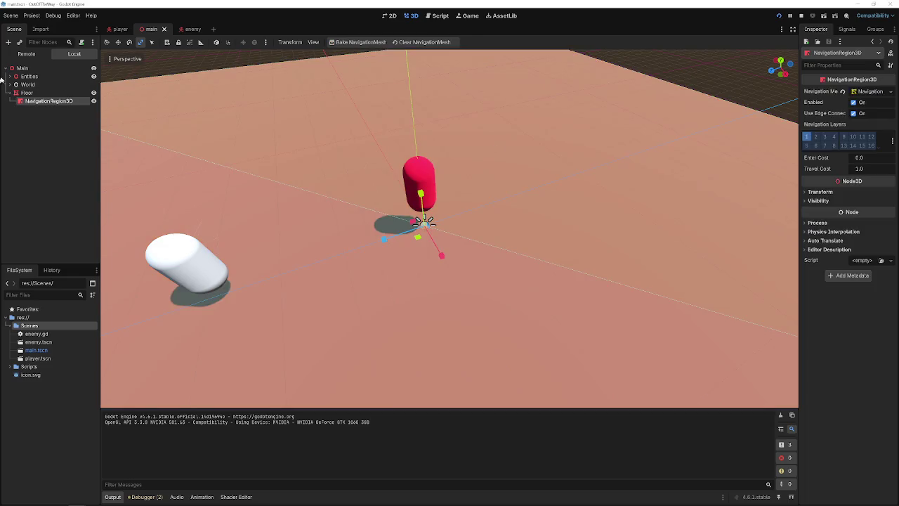
Reset the enemy's Path Height Offset and enter -2, then save and test-run.
left_click(187, 29)
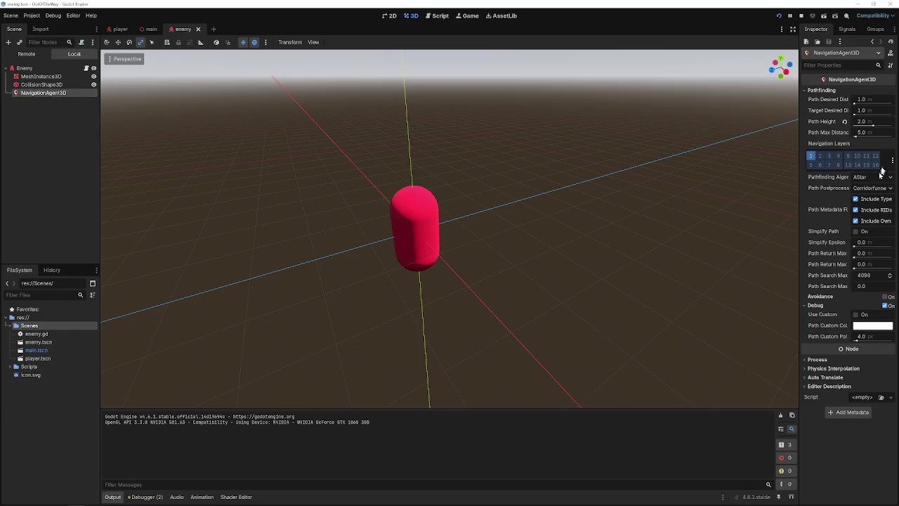
left_click(845, 122)
left_click(861, 121)
type("-2")
key("Return")
key("ctrl+s")
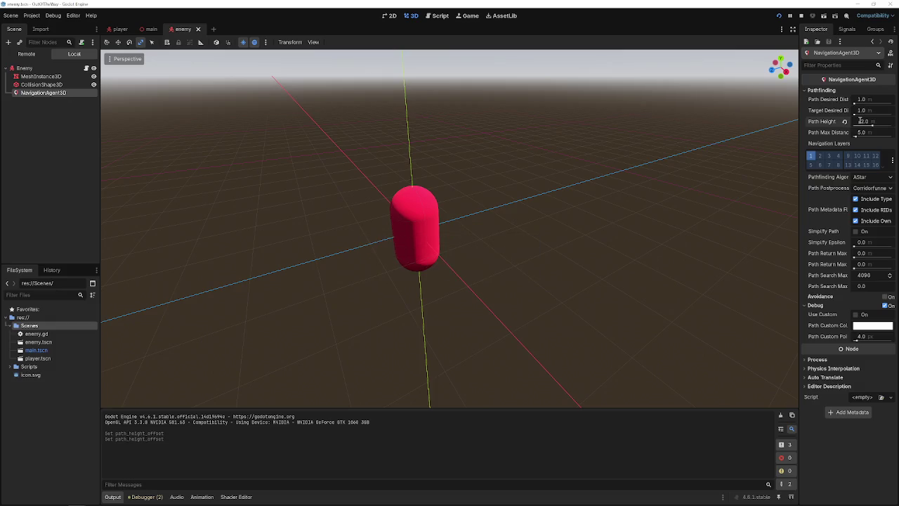
left_click(782, 16)
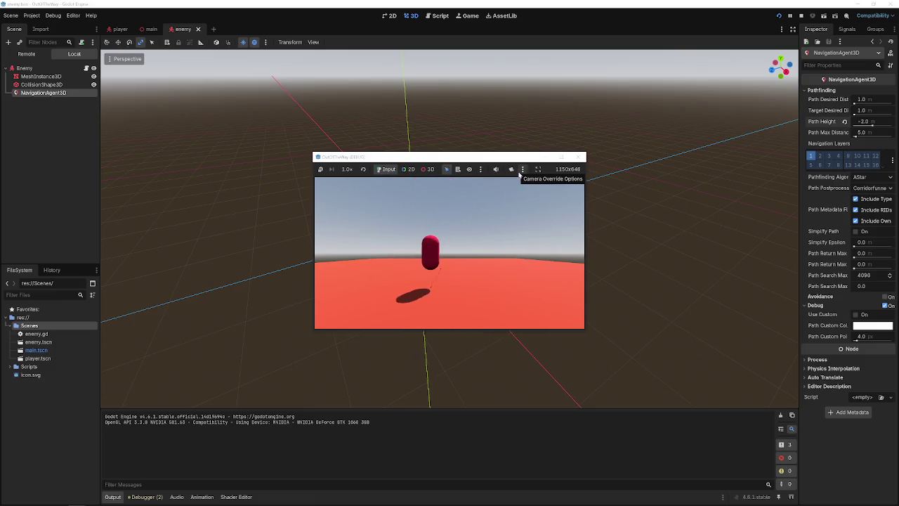
key("F8")
Re-commit the path height offset, run another test, and return to the main scene.
left_click(860, 122)
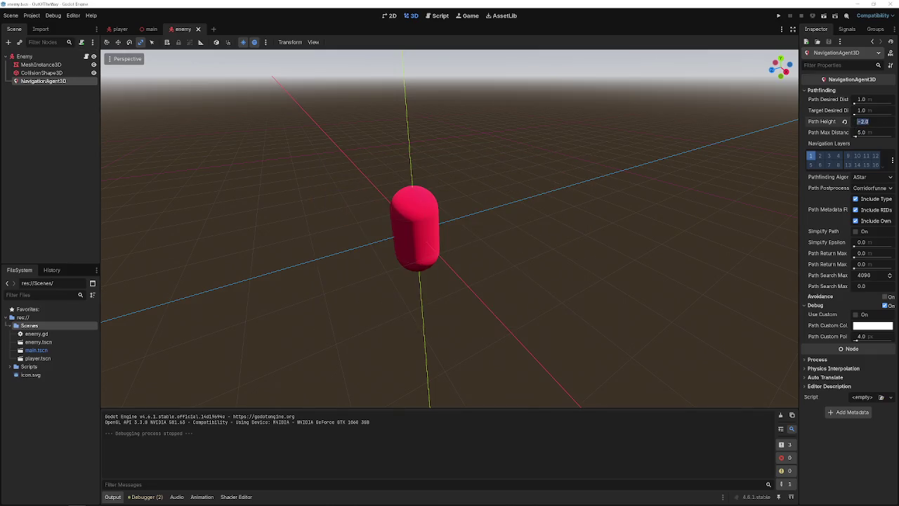
type("-1")
key("ctrl+s")
left_click(718, 83)
key("F5")
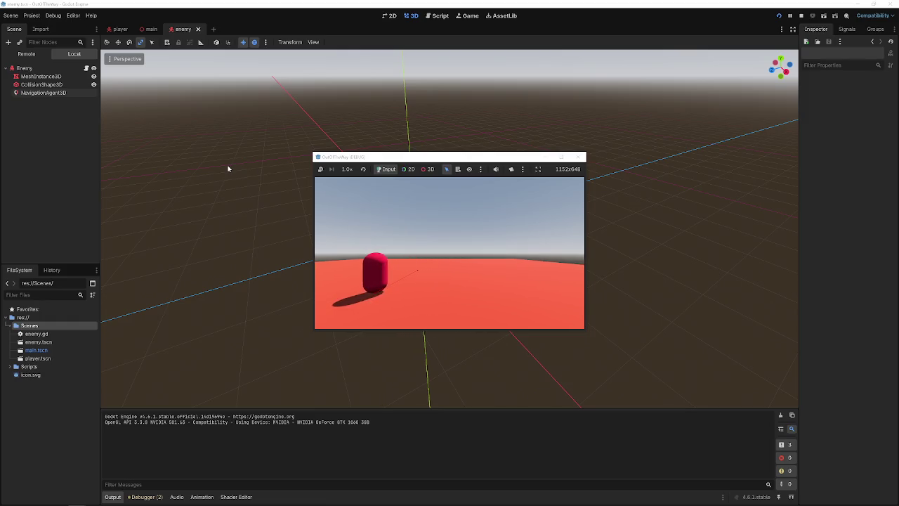
left_click(579, 157)
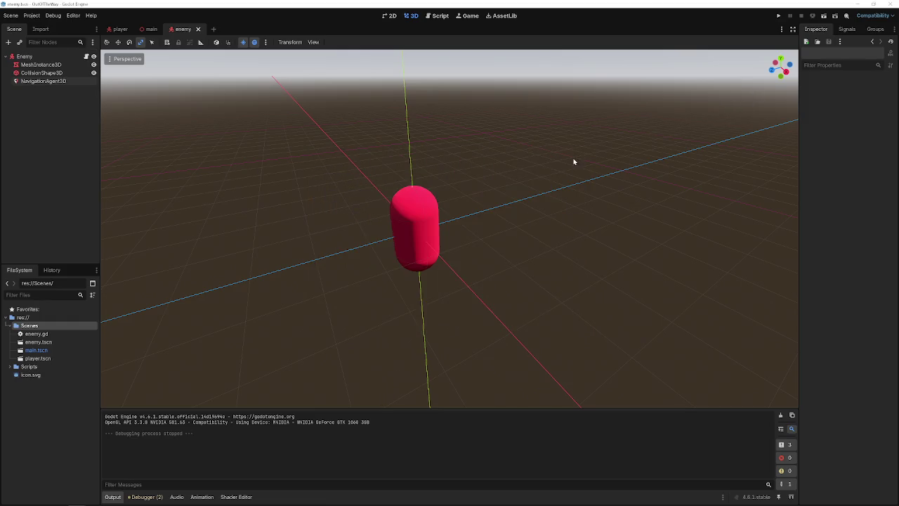
left_click(144, 30)
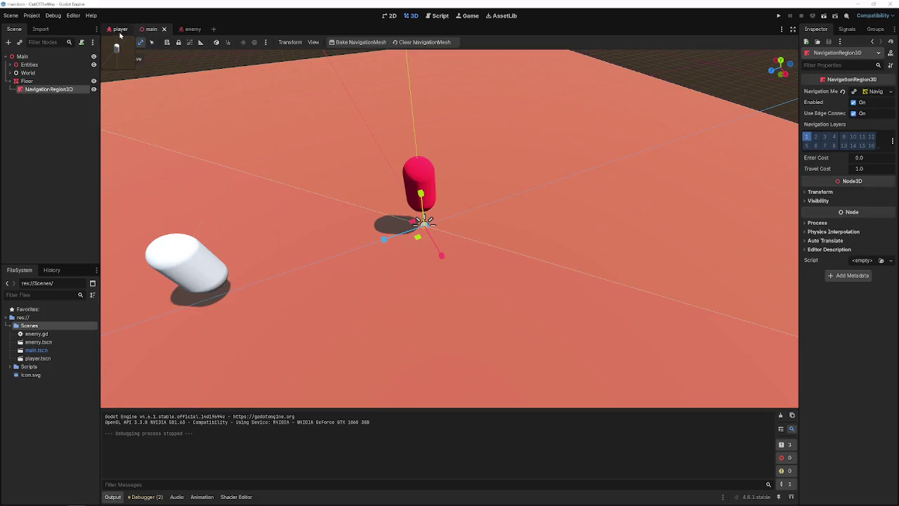
In the player scene, open player.gd and delete the player's NavigationAgent3D node.
left_click(120, 30)
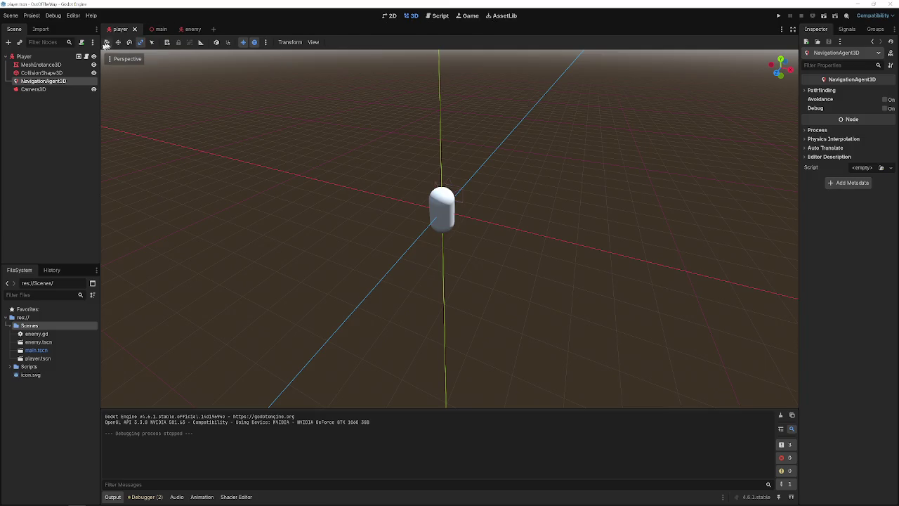
left_click(67, 57)
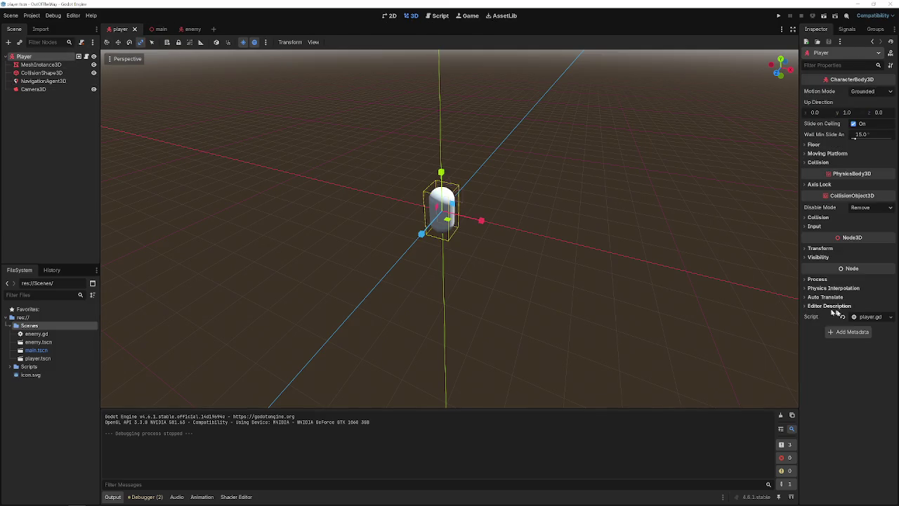
left_click(861, 307)
left_click(46, 81)
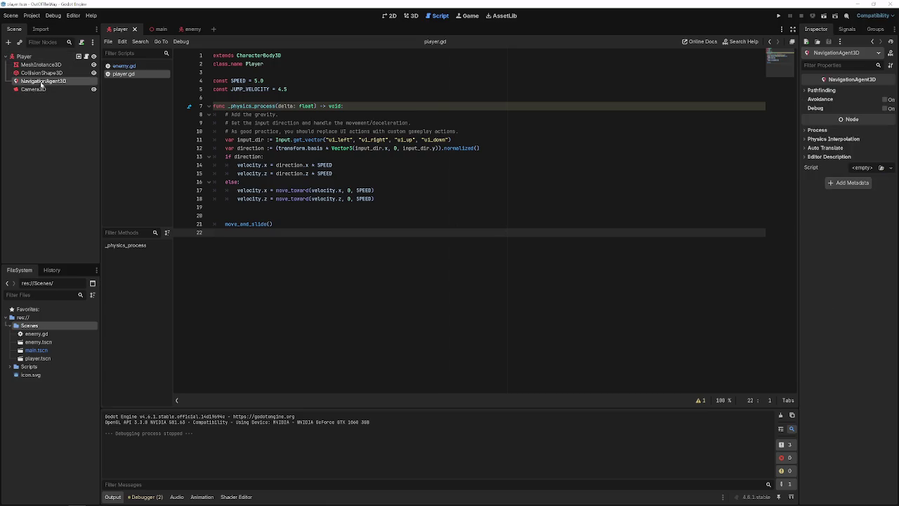
key("Delete")
left_click(425, 259)
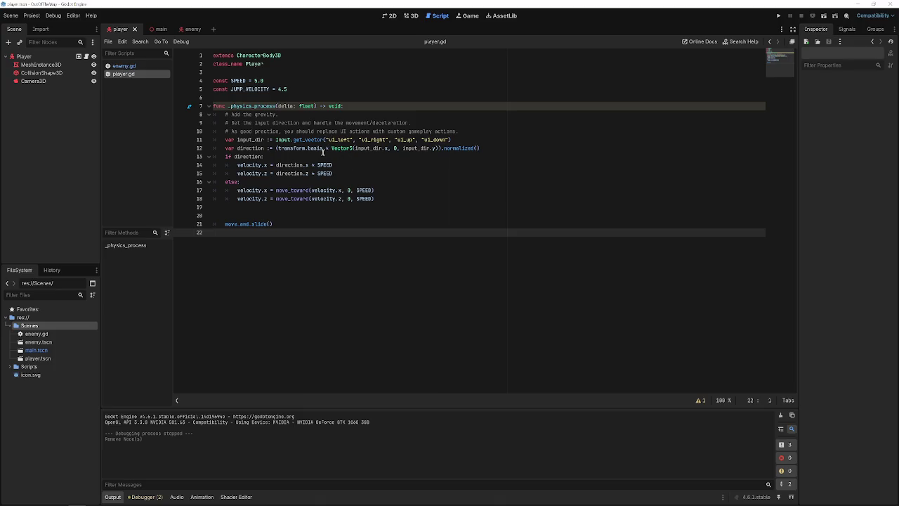
left_click(302, 224)
left_click(307, 216)
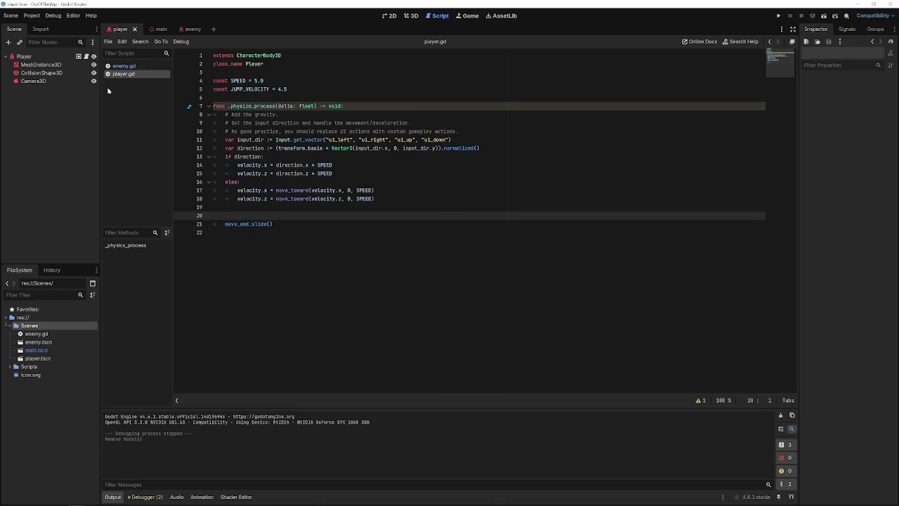
Open enemy.gd and look over its code around lines 11 to 21.
left_click(123, 65)
left_click(267, 215)
left_click(292, 220)
left_click(292, 216)
left_click(404, 174)
left_click(406, 157)
left_click(384, 140)
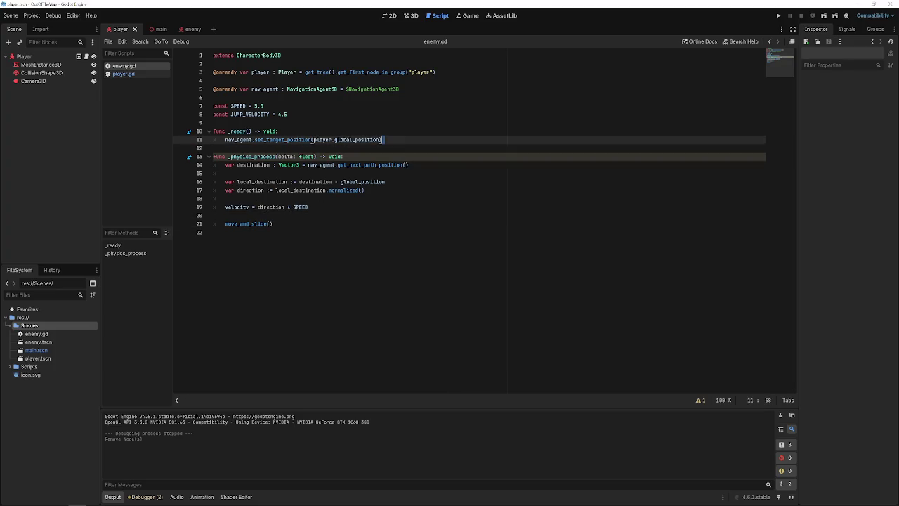
Save enemy.gd and open a new line after line 11 in _ready.
left_click(406, 148)
key("ctrl+s")
left_click(270, 215)
key("Return")
key("BackSpace")
key("BackSpace")
key("Up")
key("Up")
key("Up")
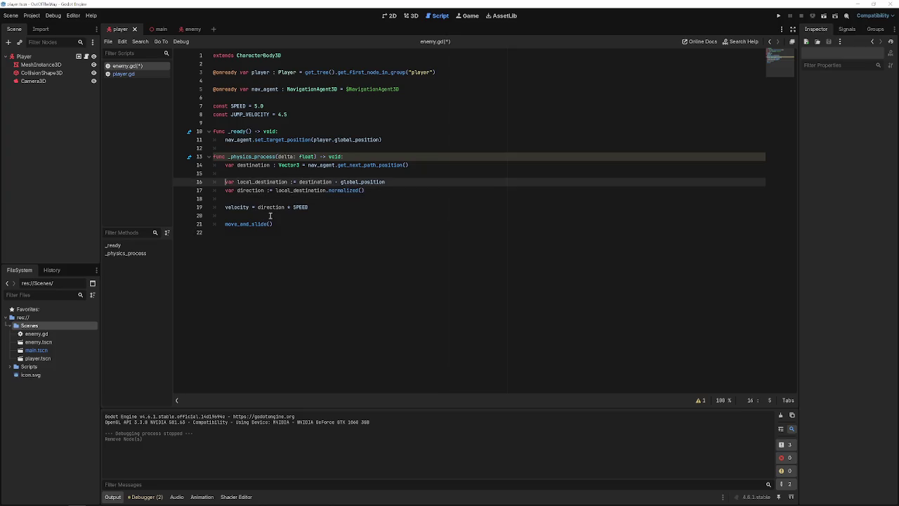
left_click(395, 141)
key("Return")
type("set")
key("BackSpace")
key("BackSpace")
key("BackSpace")
Add nav_agent.navigation_finished.connect(func(): queue_free()), save the script and run the game.
type("nav")
key("Return")
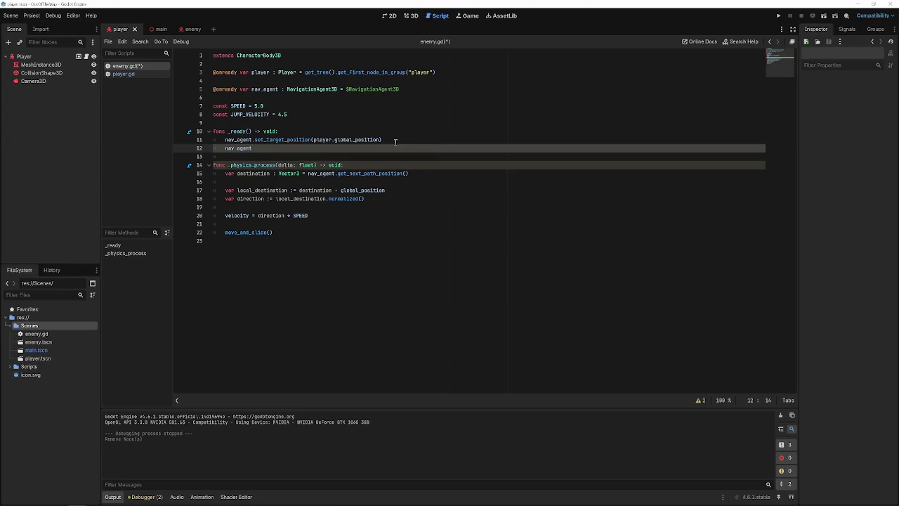
type(".finish")
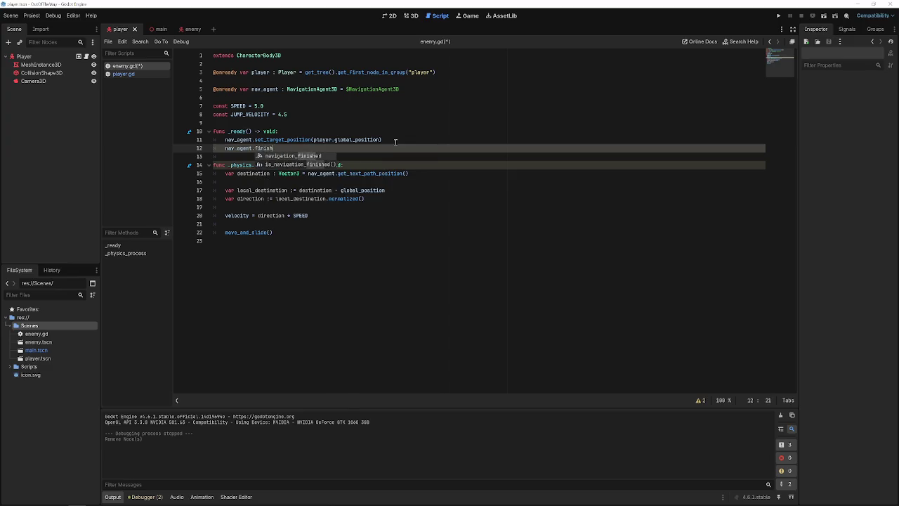
key("Return")
type("con")
key("Return")
type("func")
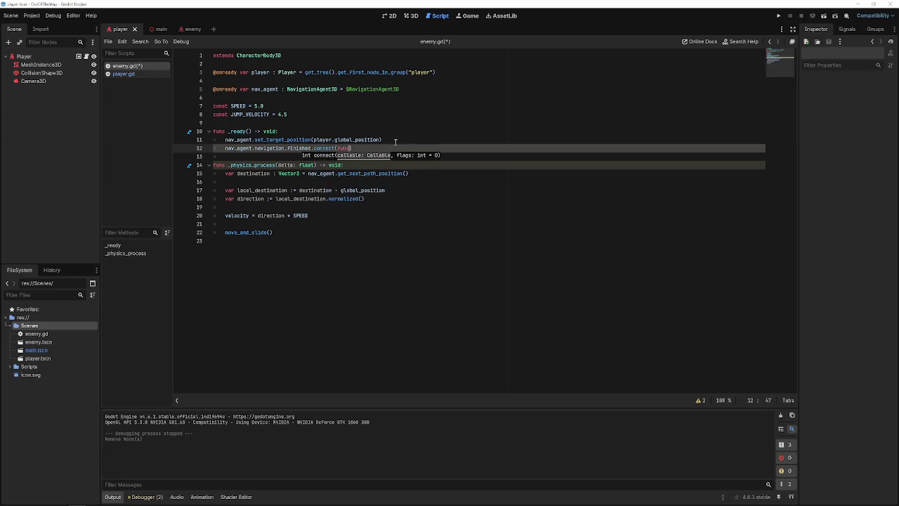
type("(): ")
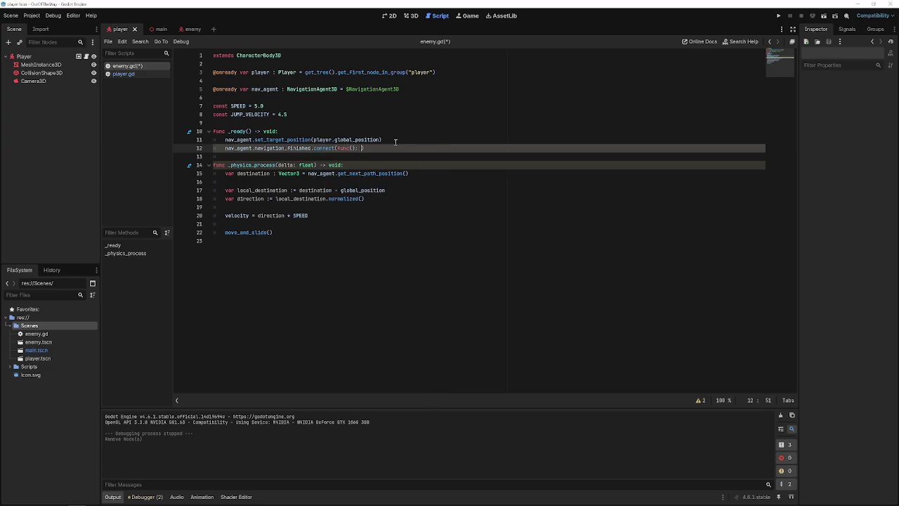
type("que")
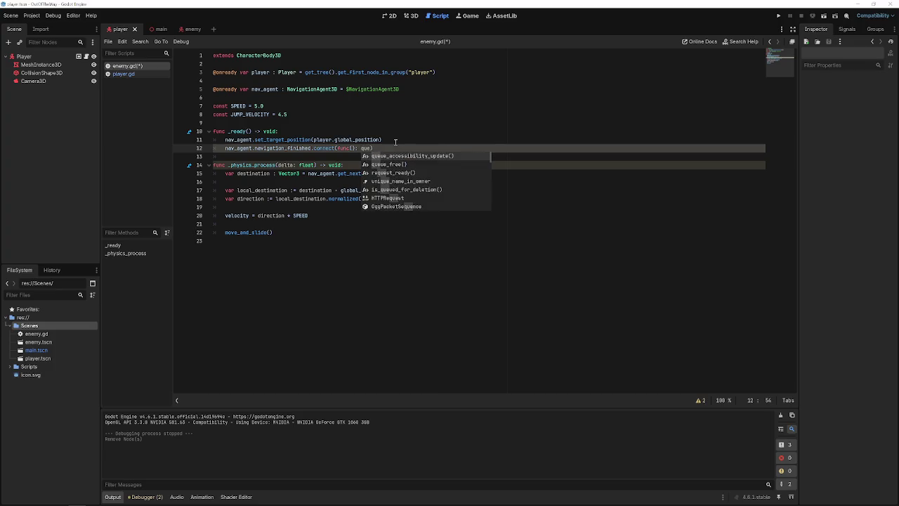
key("Down")
key("Return")
key("ctrl+s")
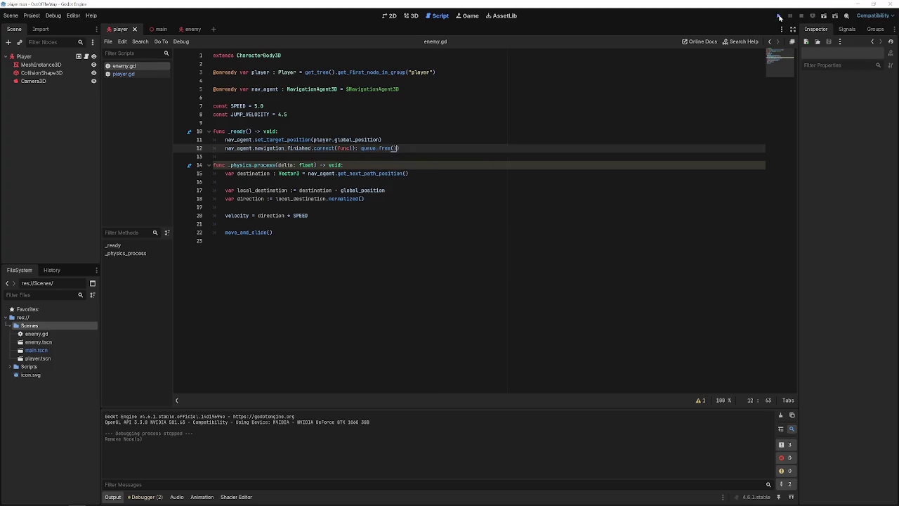
left_click(780, 16)
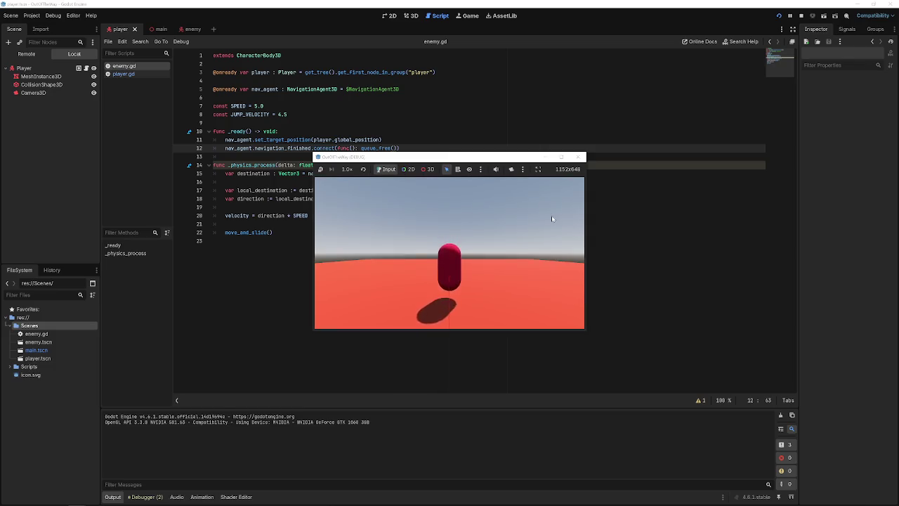
Stop the game and review the new queue_free line in enemy.gd.
left_click(581, 157)
left_click_drag(399, 149, 225, 149)
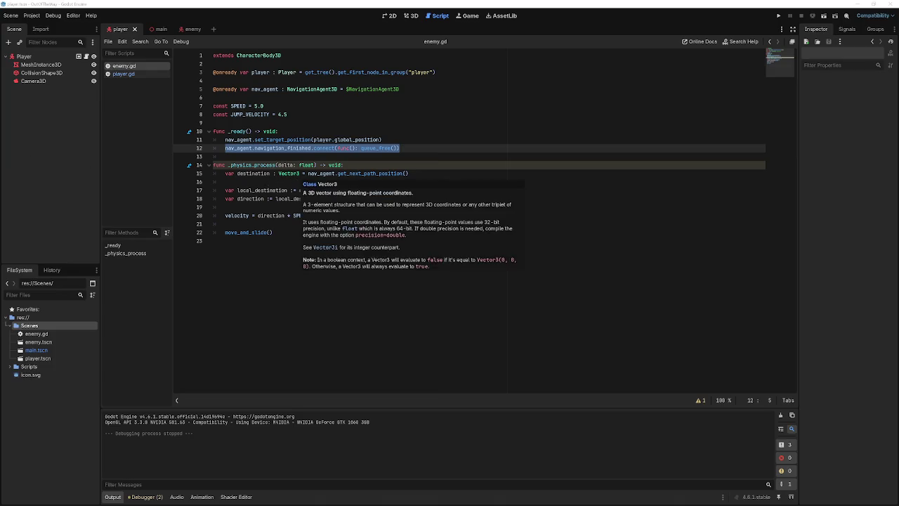
left_click(298, 181)
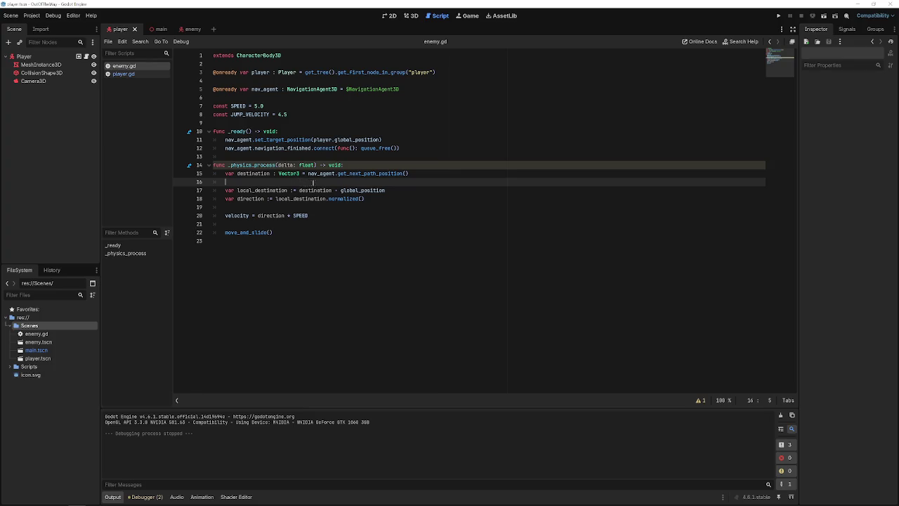
left_click(393, 189)
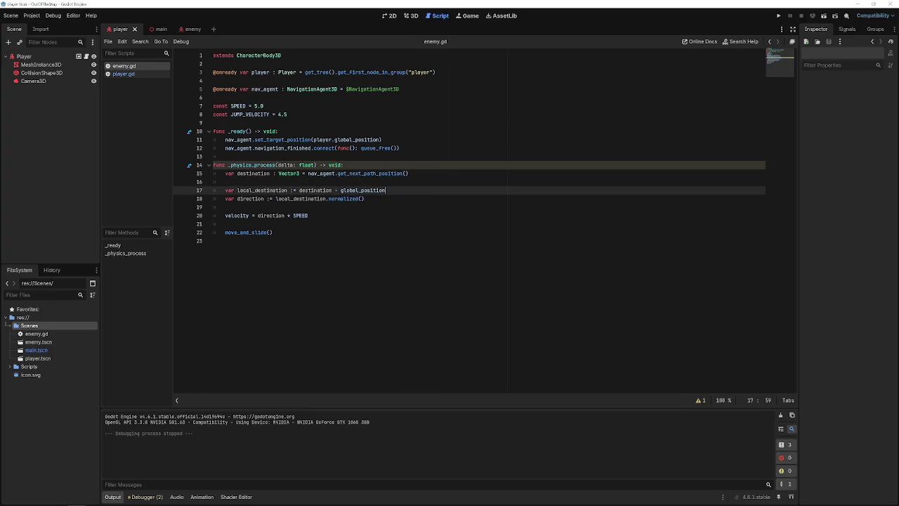
left_click(420, 181)
left_click(427, 163)
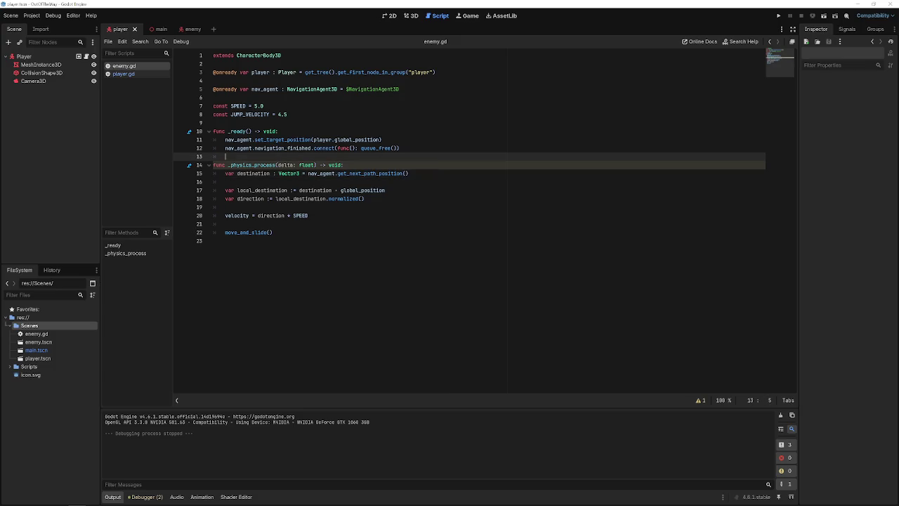
Open player.gd, switch to the 3D view, and add a child node to Player.
left_click(132, 75)
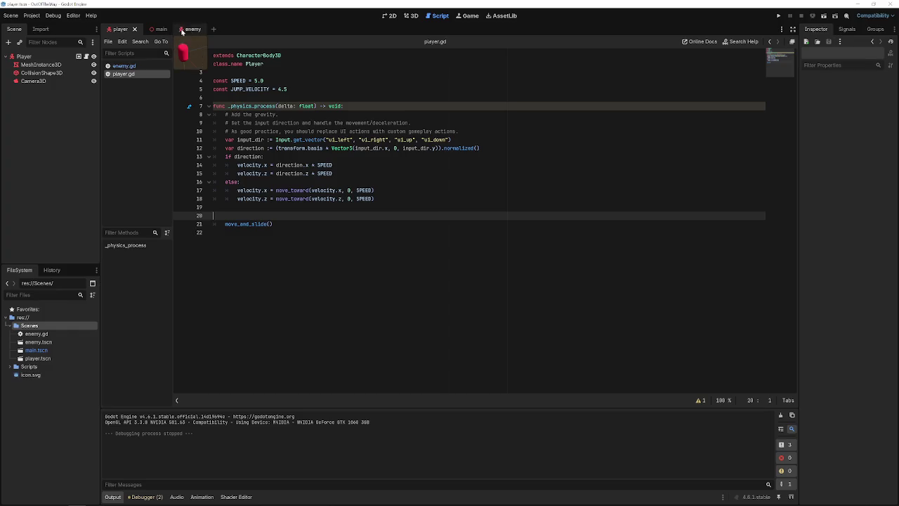
left_click(409, 15)
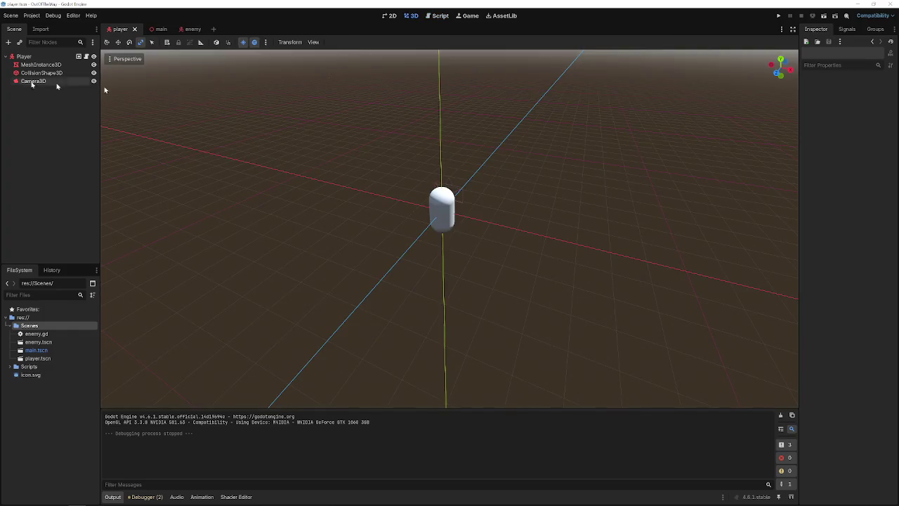
left_click(35, 56)
right_click(40, 57)
left_click(51, 77)
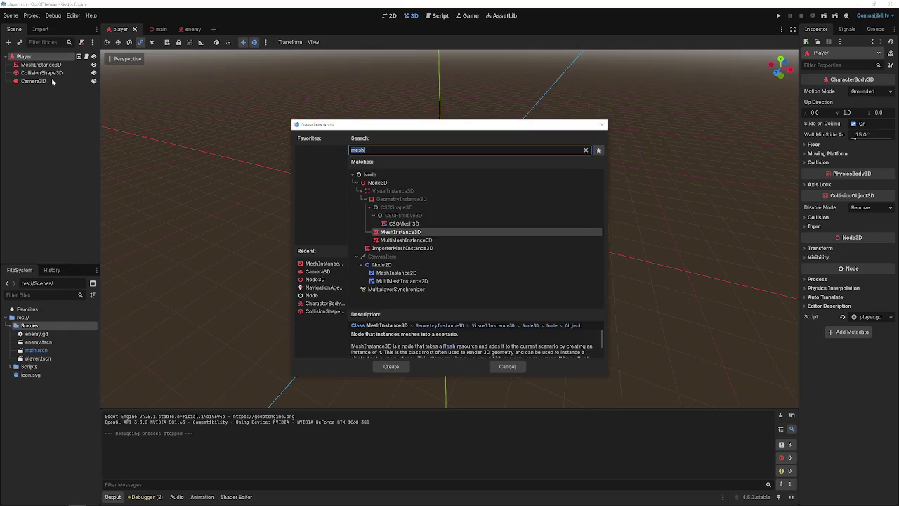
Add a MeshInstance3D child named Fist and give it a new SphereMesh.
type("mesh")
key("Return")
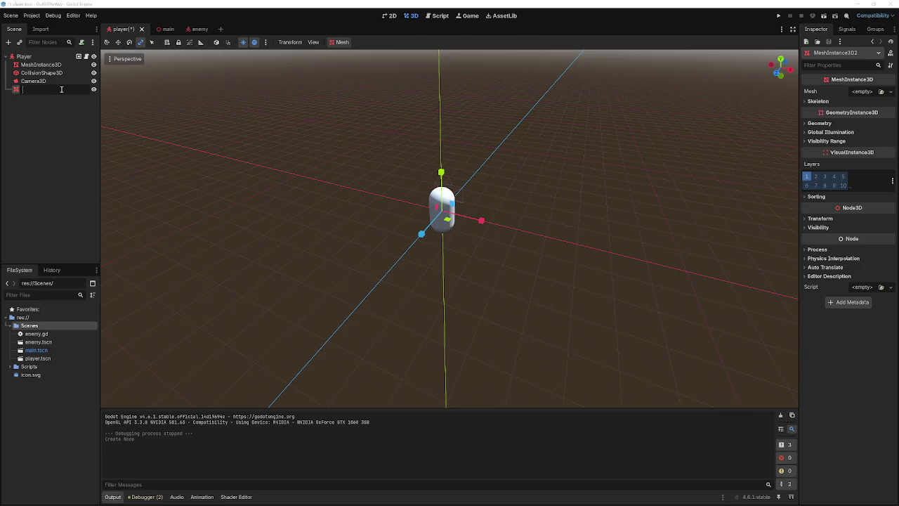
type("Fist")
key("Return")
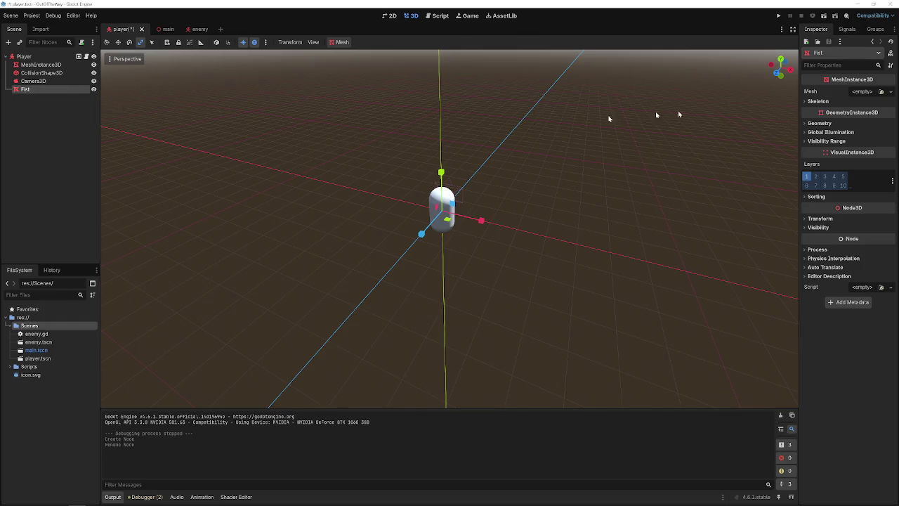
left_click(863, 92)
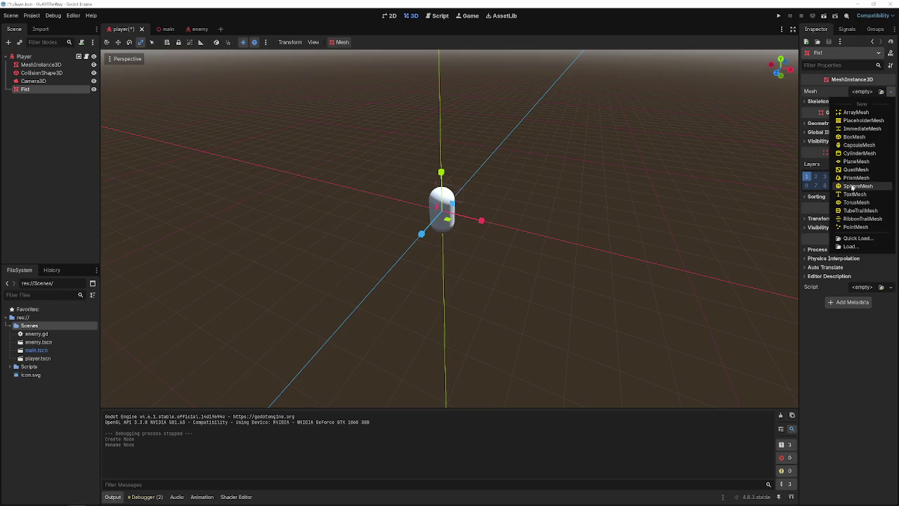
left_click(852, 187)
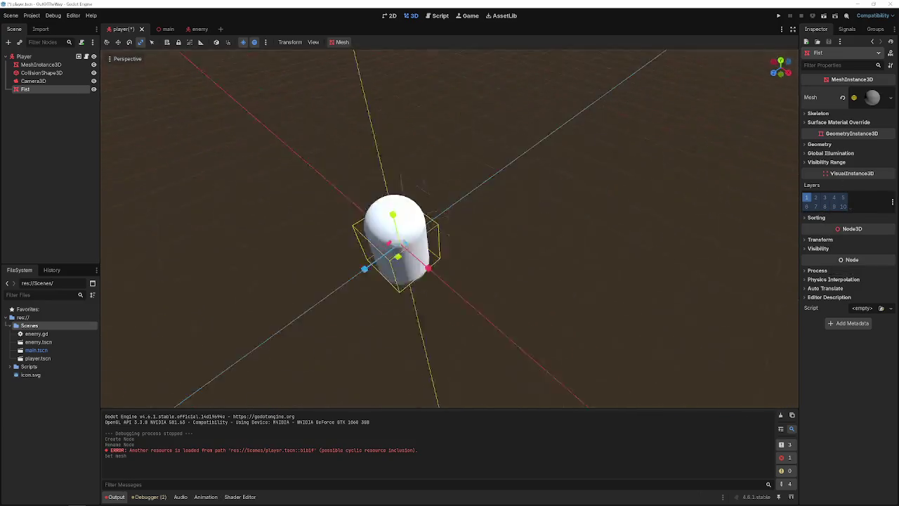
Move the Fist sphere out from the body and set its radius to 0.2.
key("w")
mouse_move(245, 219)
left_mouse_down()
mouse_move(335, 215)
mouse_move(373, 236)
left_mouse_up()
key("r")
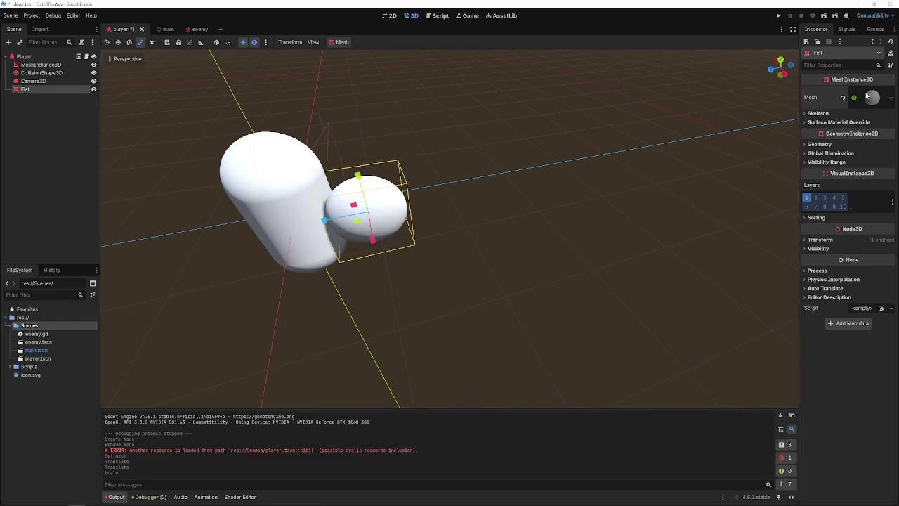
left_click(871, 96)
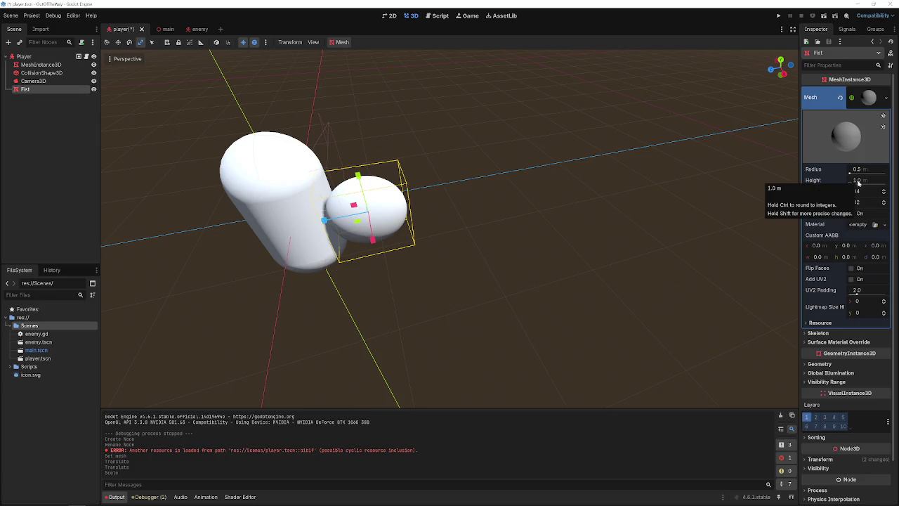
key("ctrl+z")
left_click_drag(850, 172, 808, 173)
left_click(856, 170)
type("0.2")
key("Return")
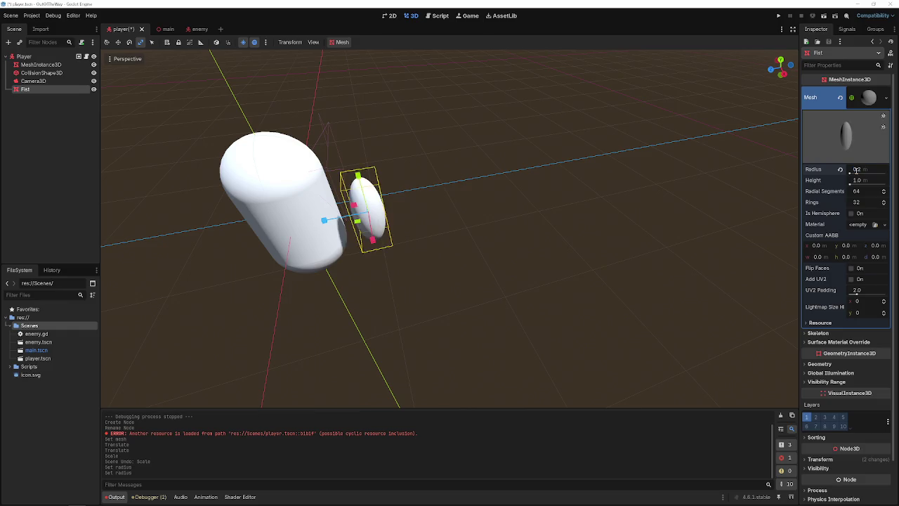
From the front view, set the sphere's radius to 0.25 and height to 0.5.
key("KP_1")
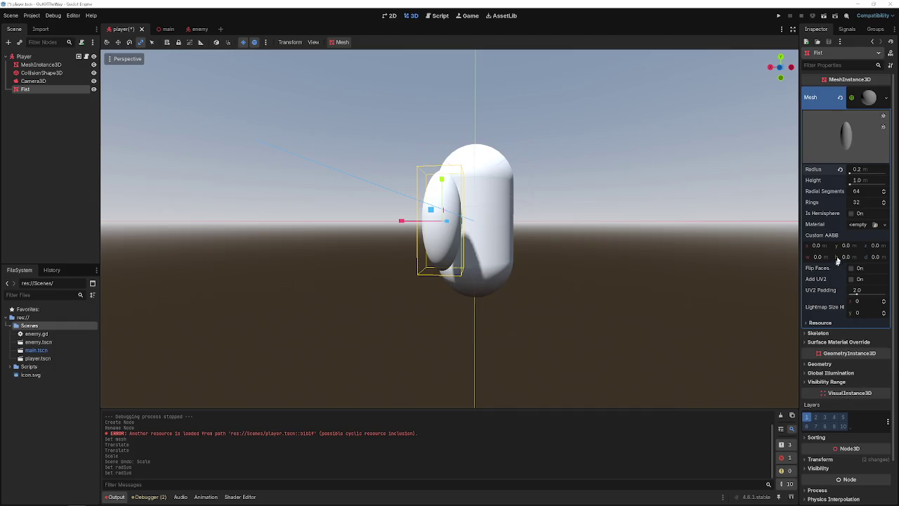
left_click(858, 181)
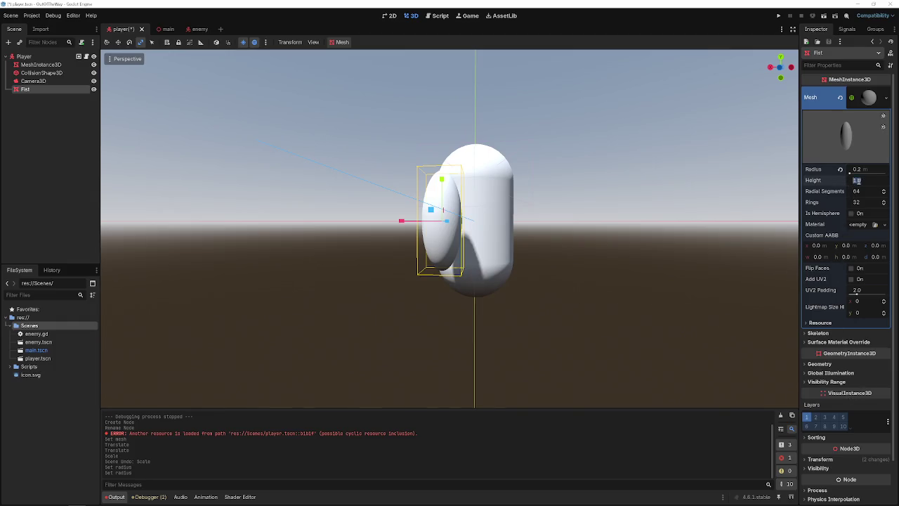
left_click(857, 169)
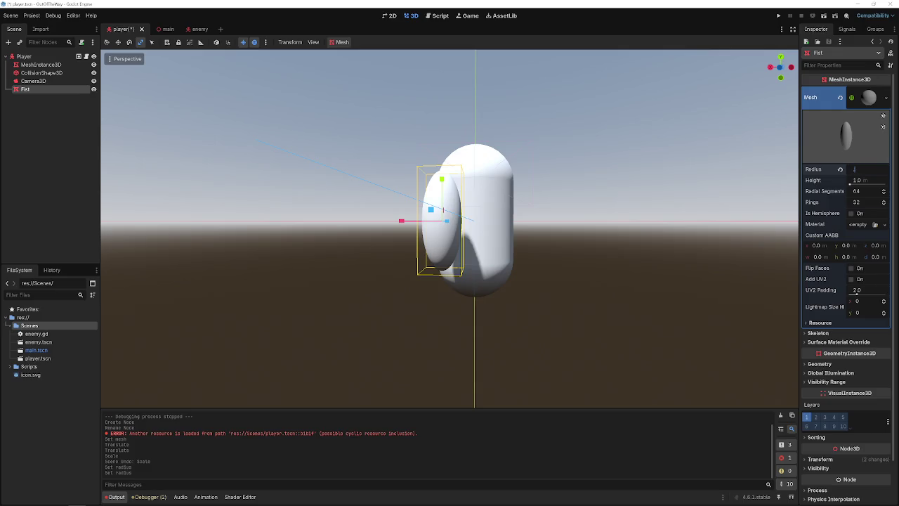
type("25")
left_click(858, 180)
type(".5")
key("Return")
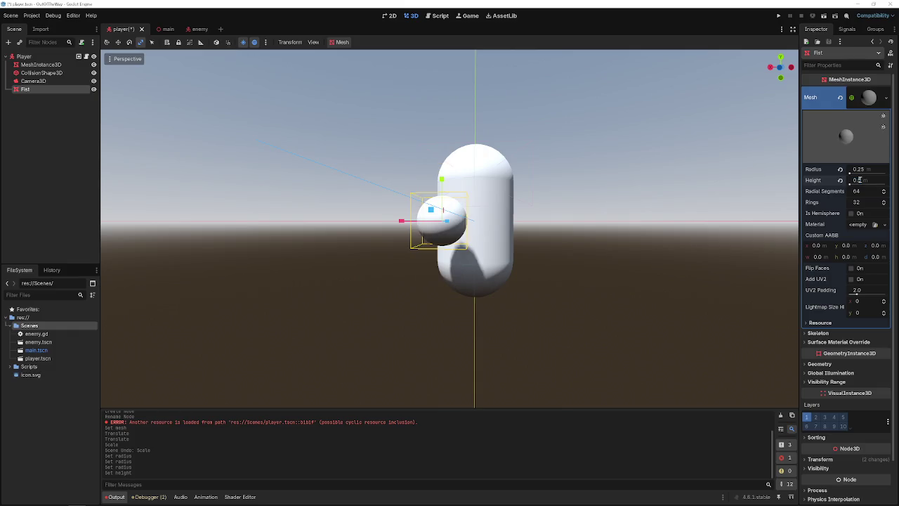
scroll(560, 246, "up", 5)
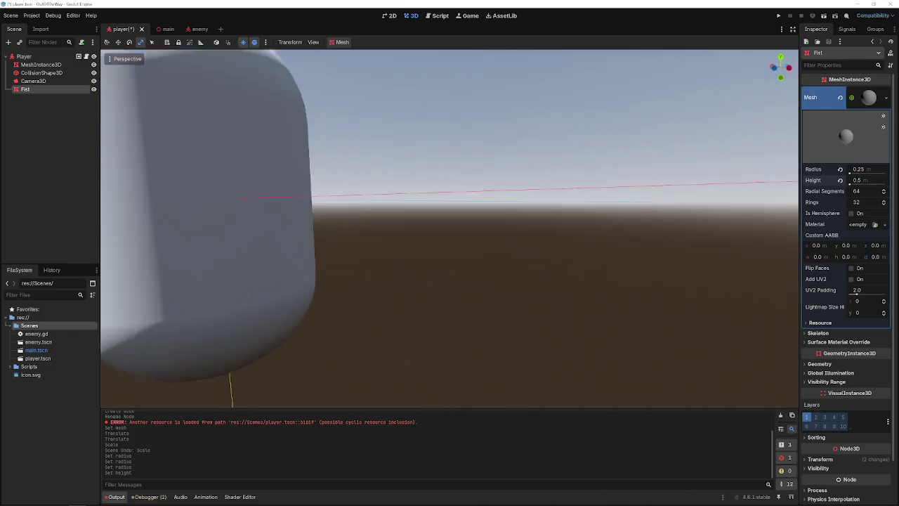
scroll(557, 245, "down", 5)
Slide the Fist beside the capsule along X, save the player scene and test-run.
key("w")
mouse_move(295, 230)
left_mouse_down()
mouse_move(309, 230)
mouse_move(276, 230)
mouse_move(334, 222)
left_mouse_up()
key("ctrl+s")
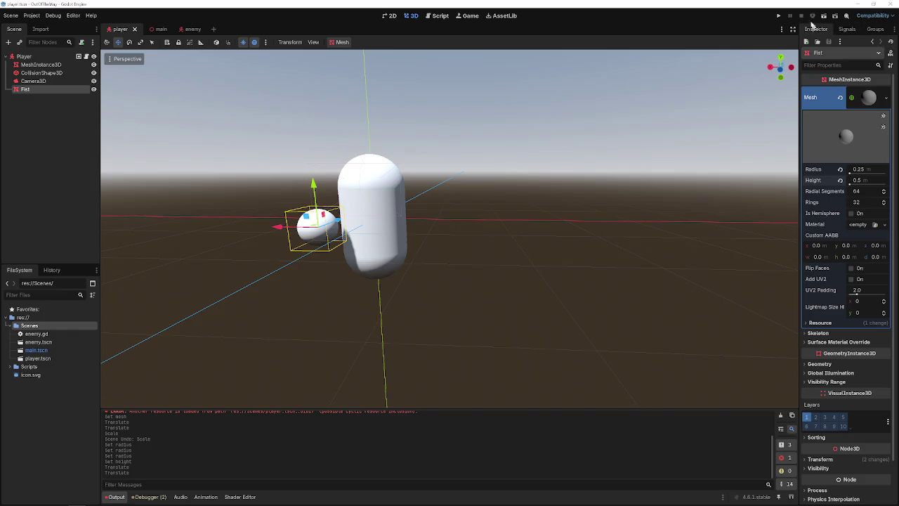
left_click(779, 19)
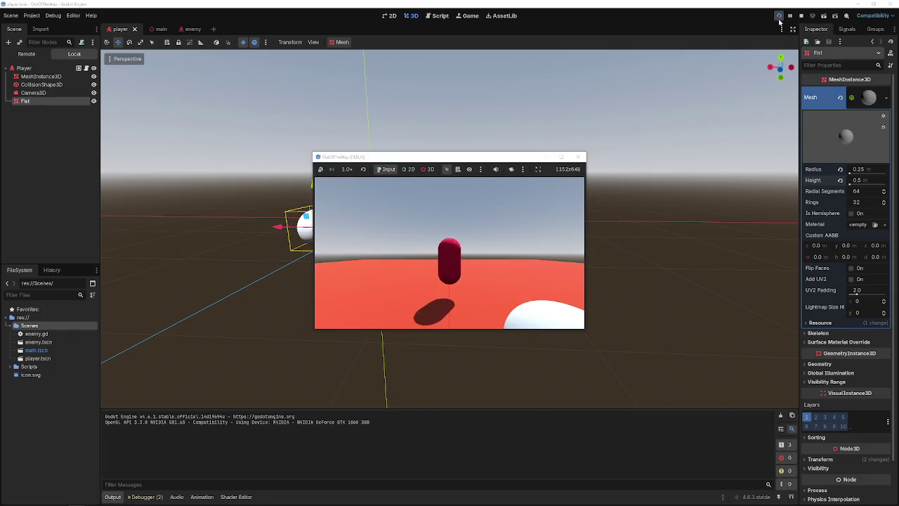
left_click(490, 259)
left_click(578, 157)
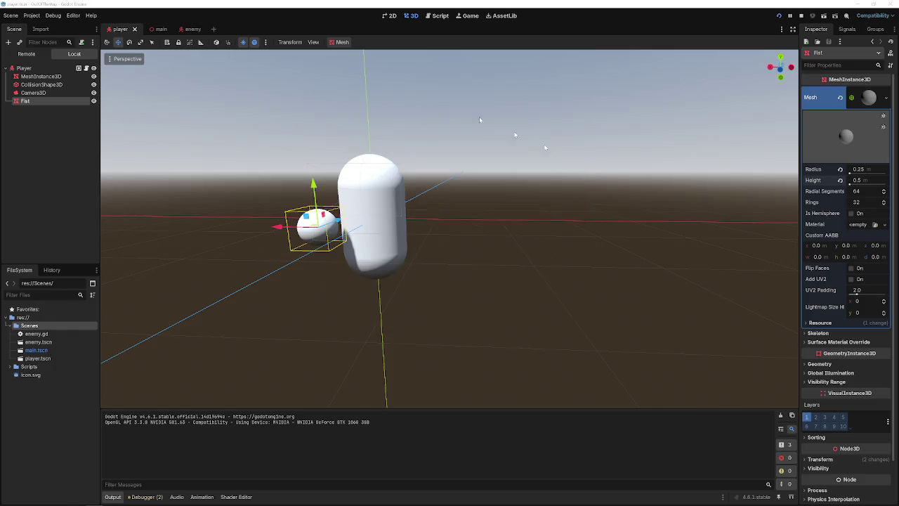
left_click(53, 16)
left_click(54, 15)
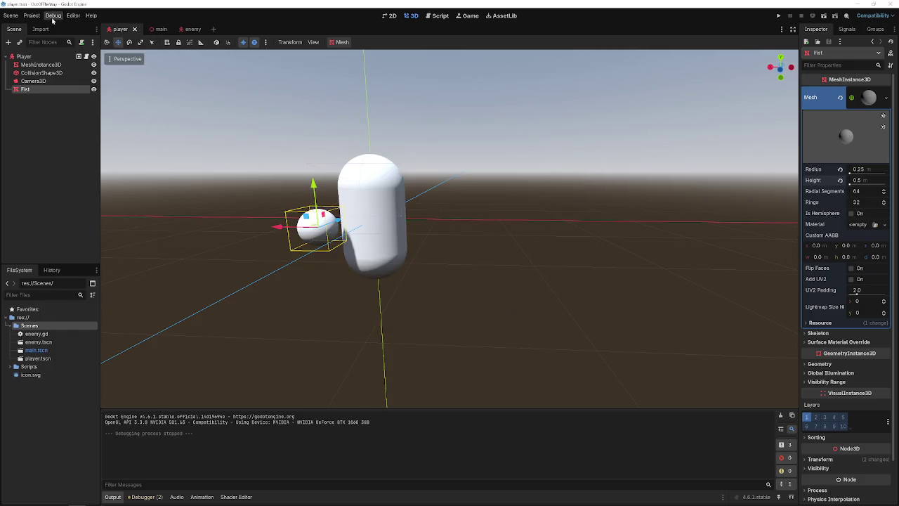
Open the Project Settings Input Map and add a move_forward action.
left_click(32, 16)
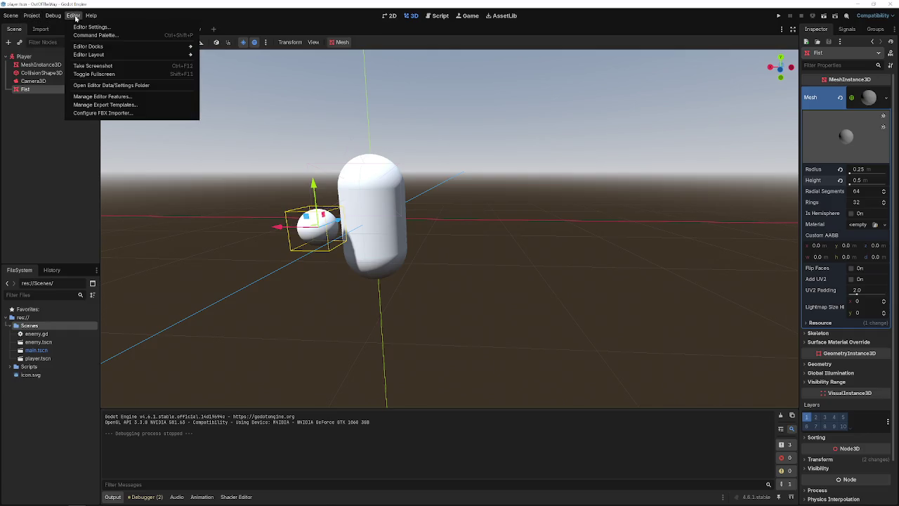
left_click(53, 15)
left_click(30, 17)
left_click(40, 29)
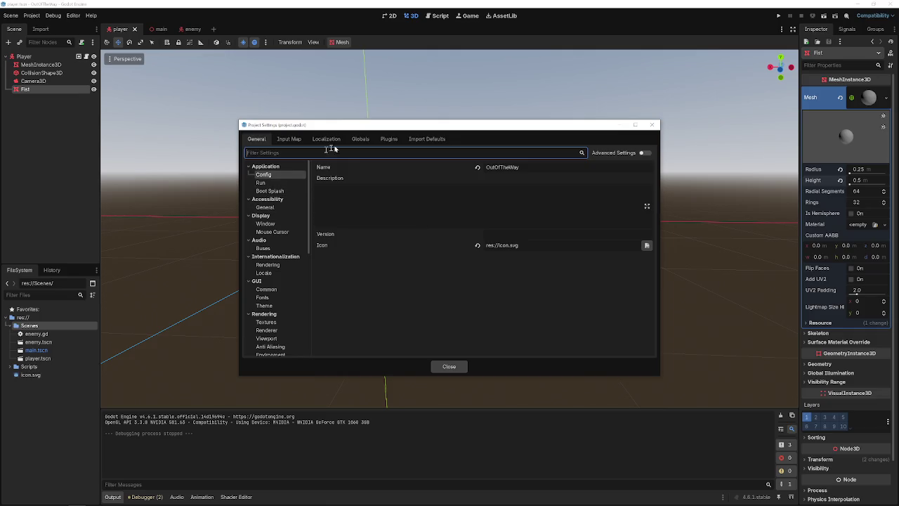
left_click(289, 139)
left_click(409, 168)
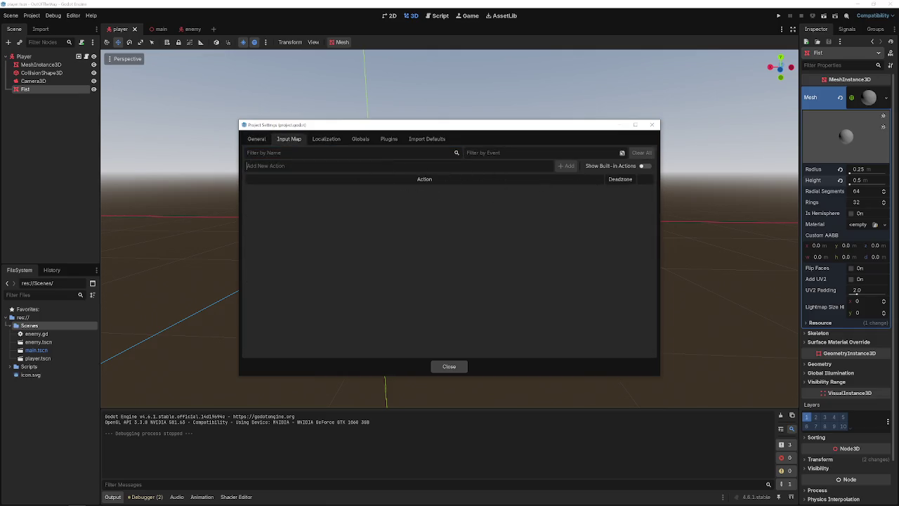
type("move_forward")
key("Return")
Add the move_right, move_left and move_back actions, renaming the last to move_back.
type("move_right")
key("Return")
type("mov")
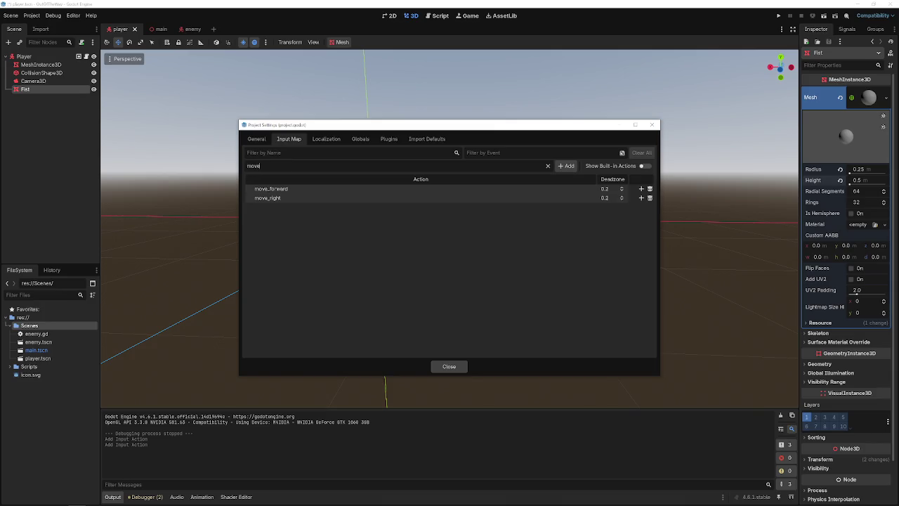
type("t")
key("Return")
type("mo")
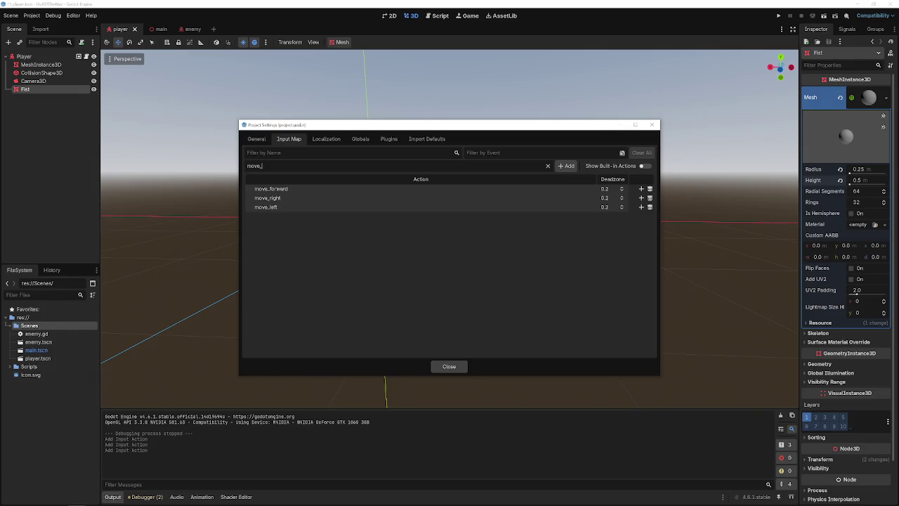
key("BackSpace")
key("Return")
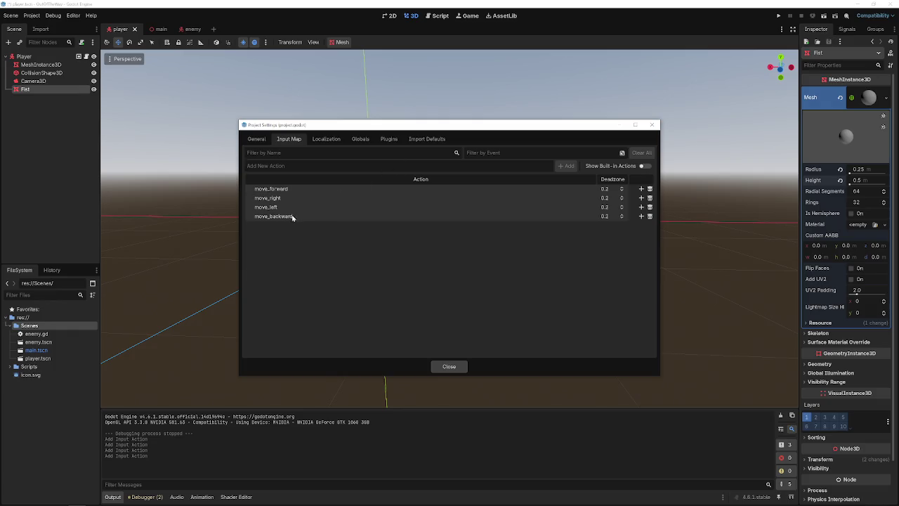
double_click(299, 217)
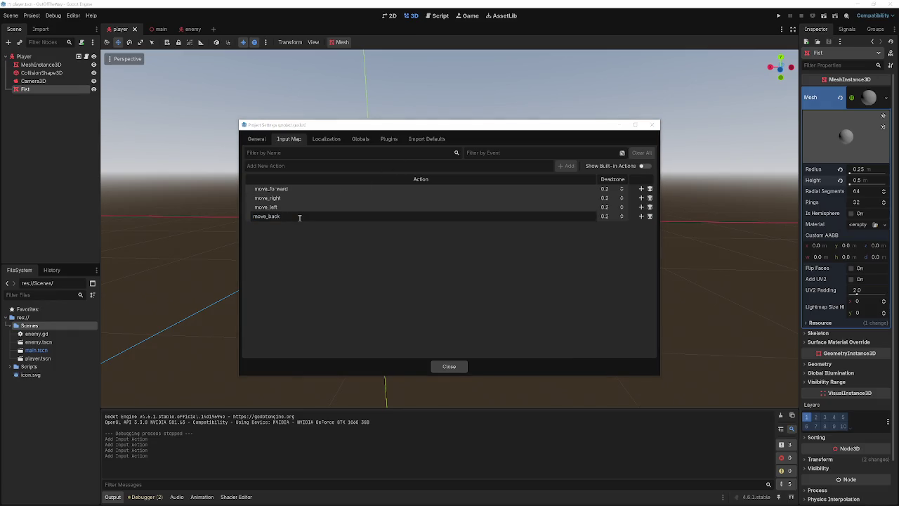
key("Return")
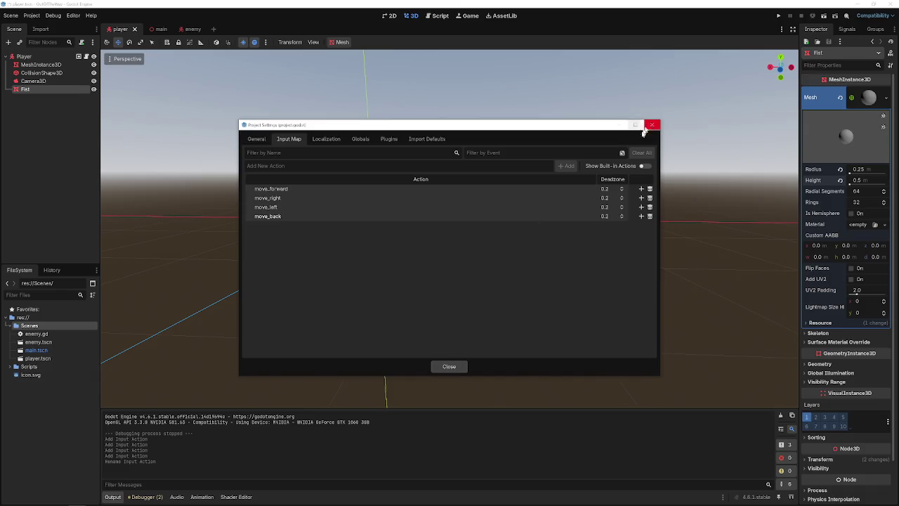
Bind the W key to move_forward and the D key to move_right.
left_click(641, 188)
key("w")
left_click(425, 313)
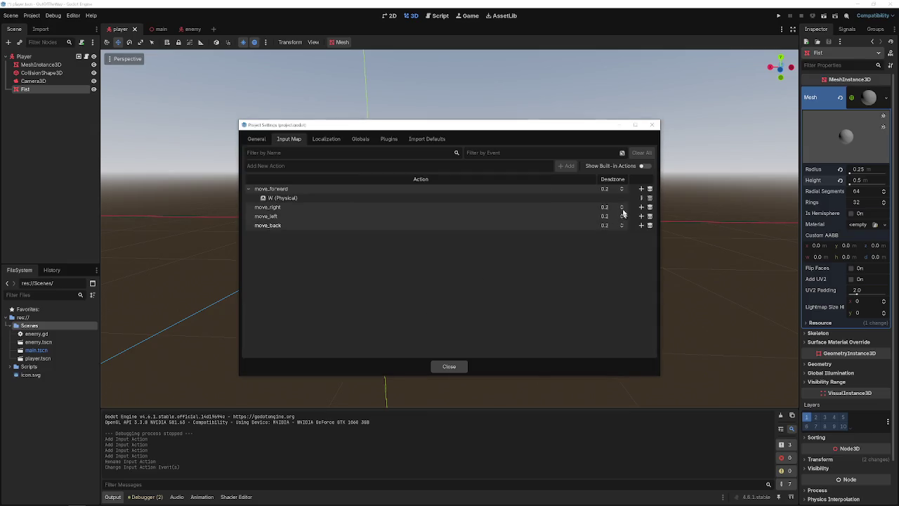
left_click(640, 207)
key("d")
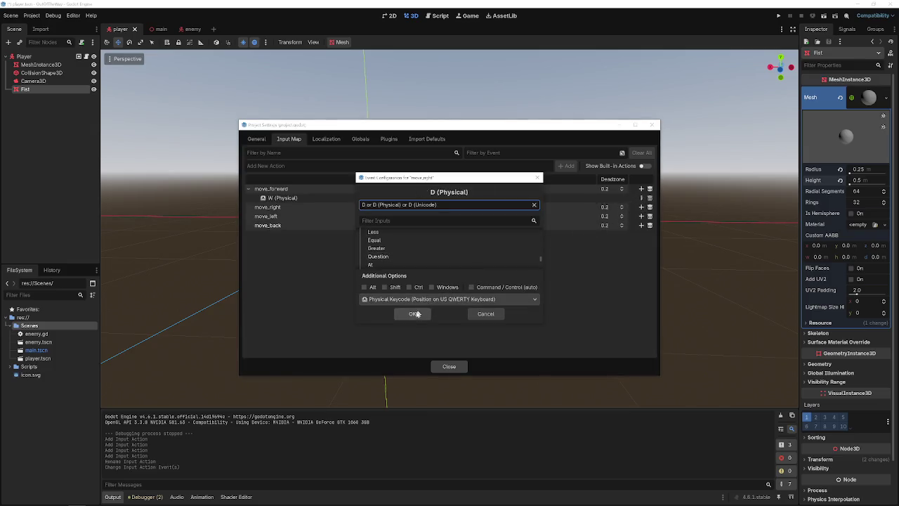
left_click(417, 313)
Restore the erased move_left action, then bind A to move_left and S to move_back.
left_click(649, 224)
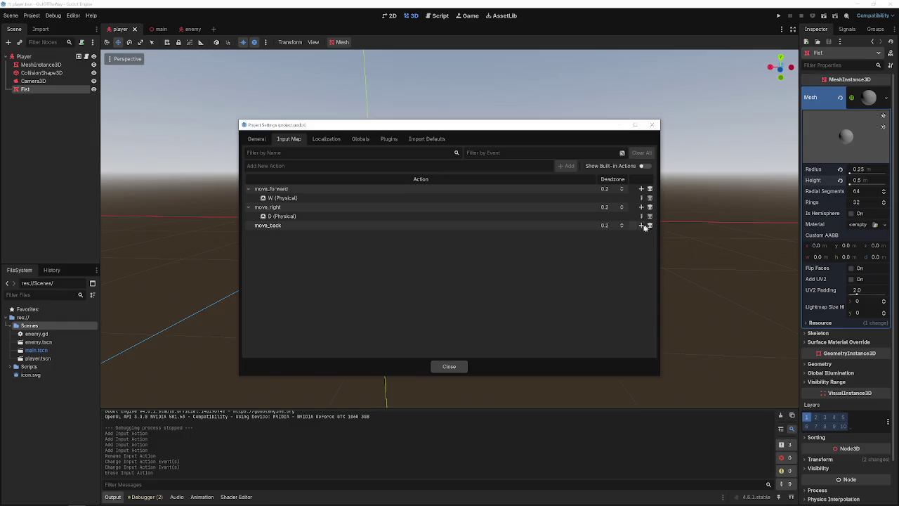
key("ctrl+z")
left_click(641, 225)
key("a")
left_click(417, 314)
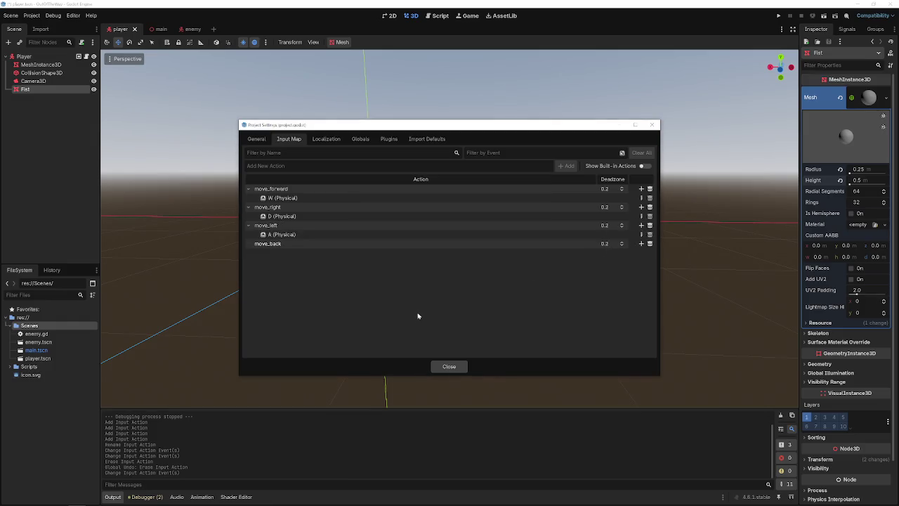
left_click(640, 243)
key("s")
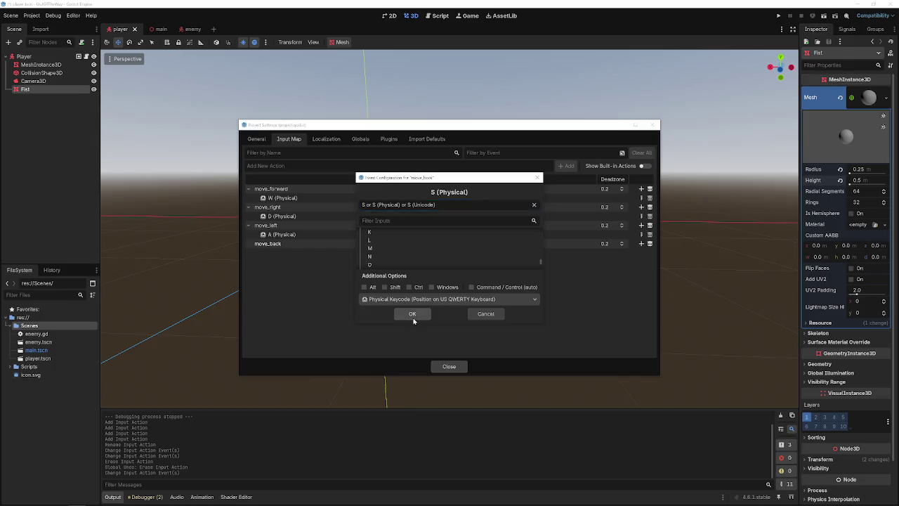
left_click(412, 314)
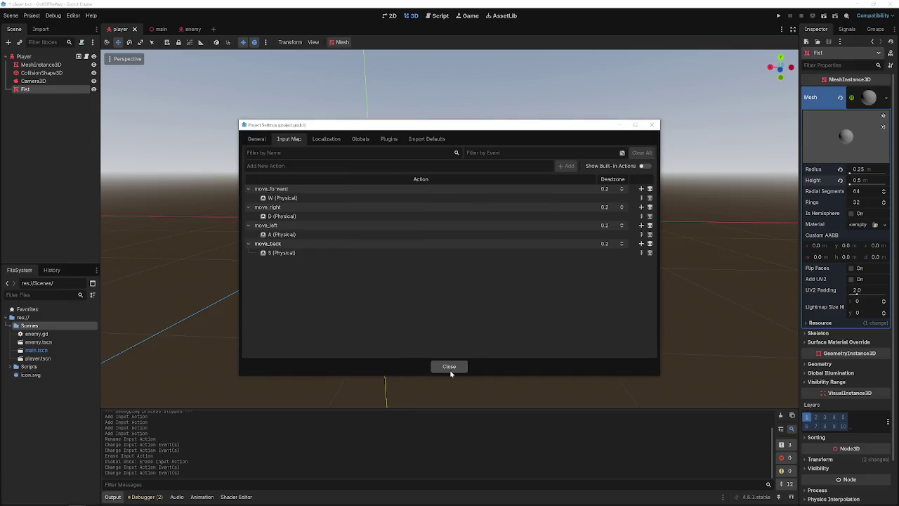
left_click(256, 139)
left_click(297, 140)
Add a CollisionShape3D child under Fist and give it a New BoxShape3D.
left_click(446, 366)
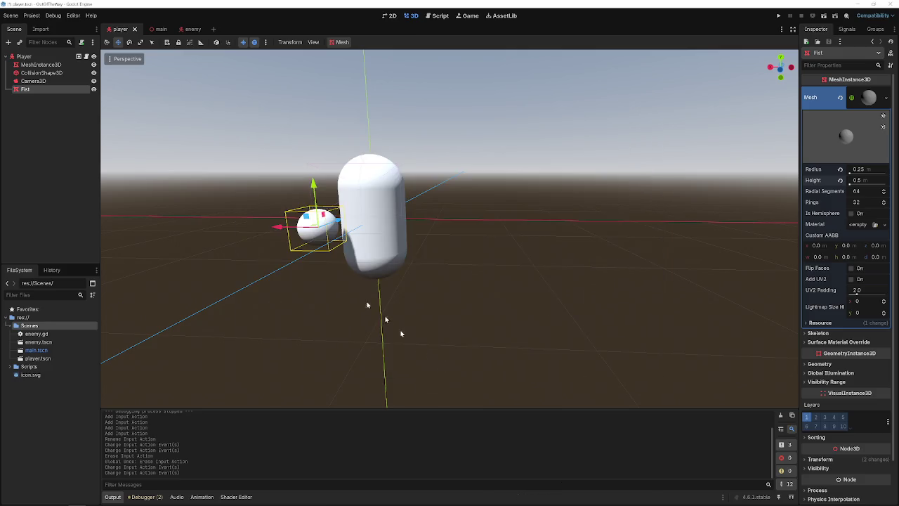
right_click(40, 93)
left_click(56, 99)
type("coll")
key("Return")
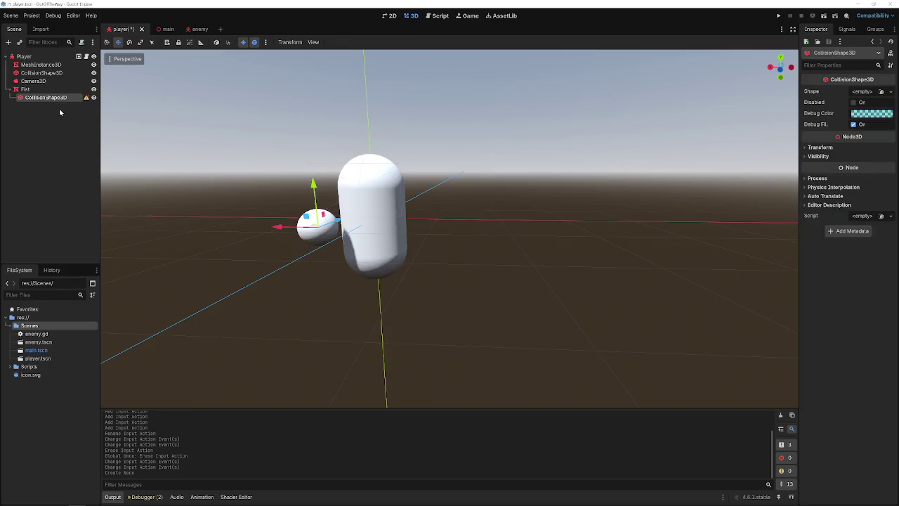
left_click(868, 91)
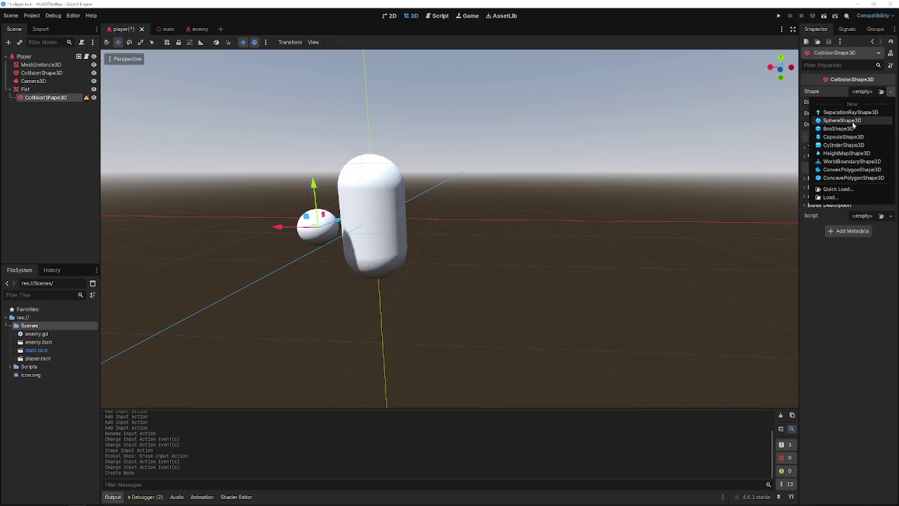
left_click(851, 127)
Reshape and shift the collision box, then reset its position to the origin.
left_click_drag(314, 187, 307, 234)
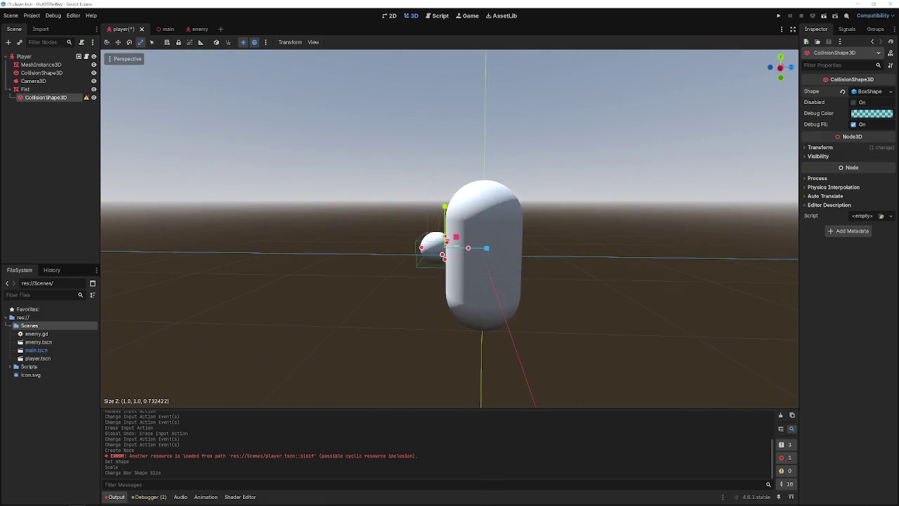
scroll(401, 239, "up", 5)
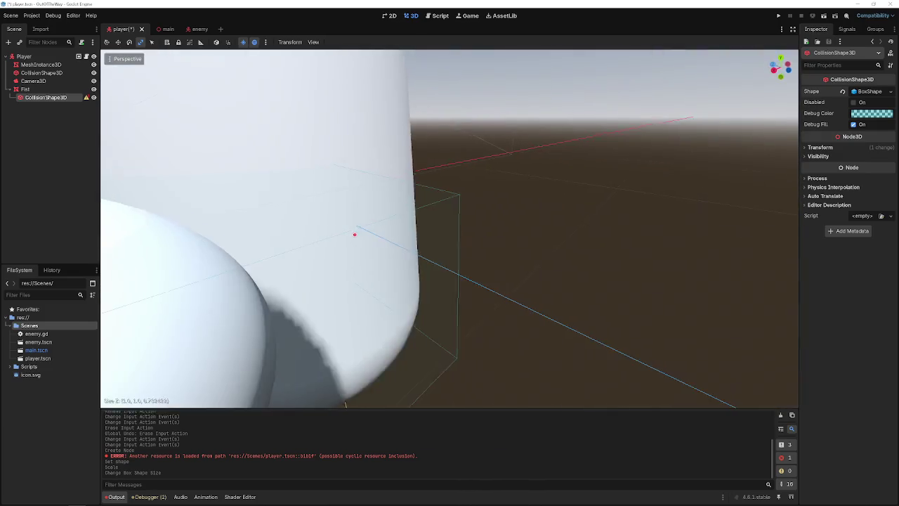
scroll(442, 258, "down", 5)
key("w")
mouse_move(397, 226)
left_mouse_down()
mouse_move(440, 229)
mouse_move(424, 227)
left_mouse_up()
left_click_drag(457, 202, 452, 188)
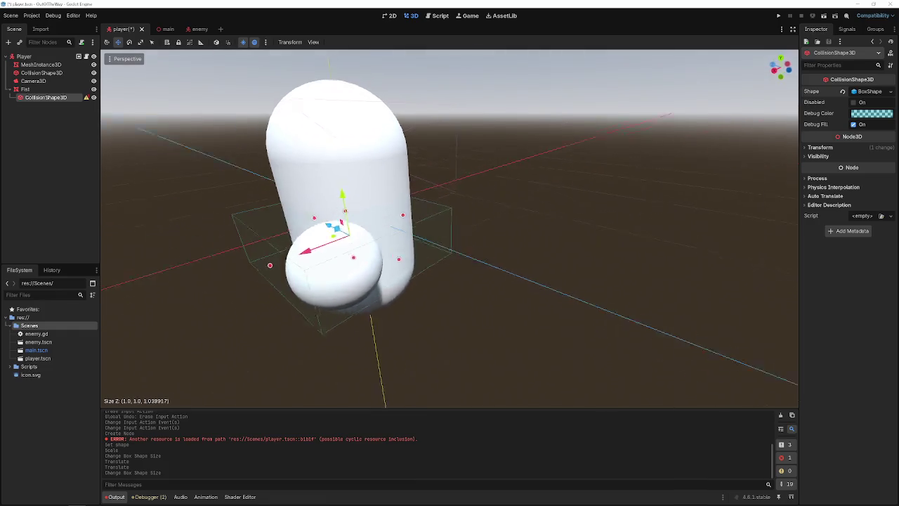
left_click(86, 97)
key("Escape")
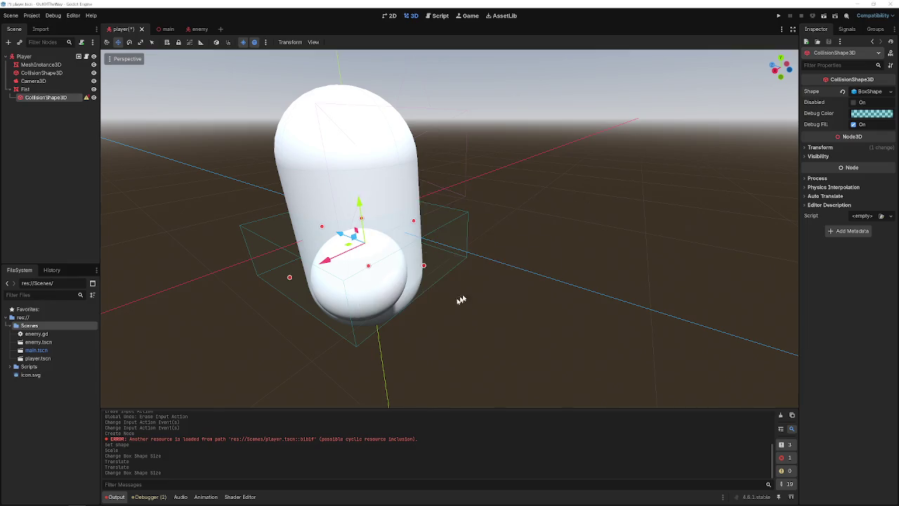
left_click(820, 147)
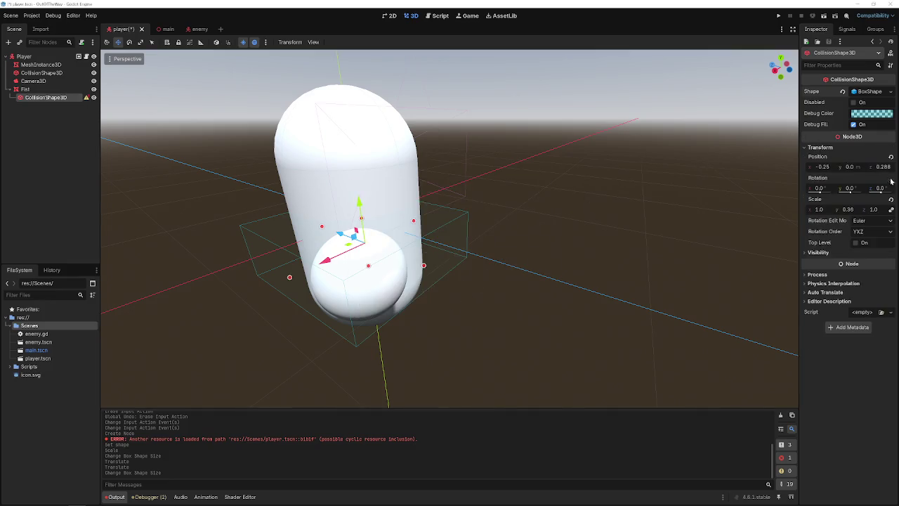
left_click(891, 157)
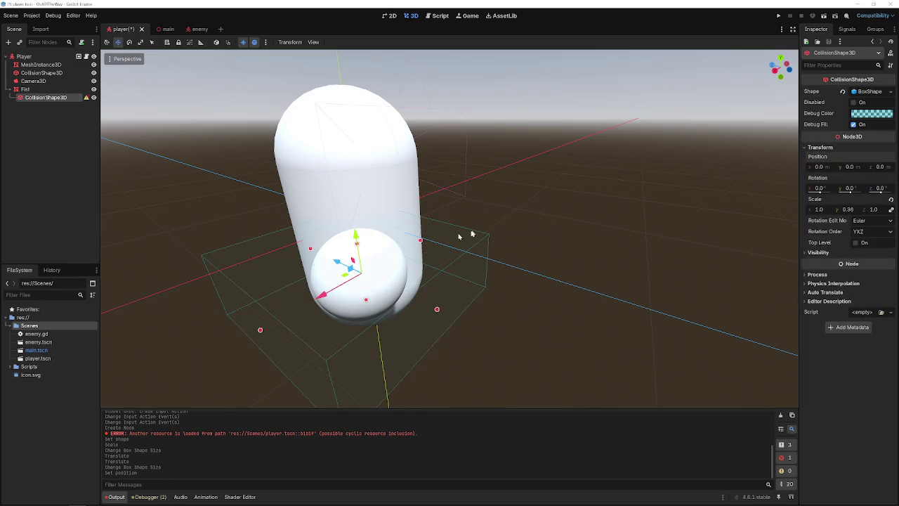
Reset the box's Y scale to 1 and resize it with the handles to fit the fist.
left_click(437, 313)
left_click(405, 312)
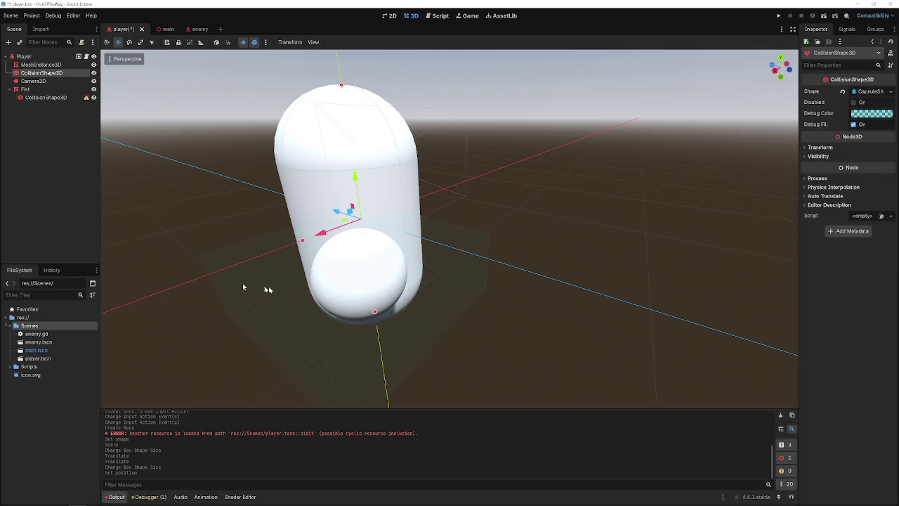
left_click(46, 97)
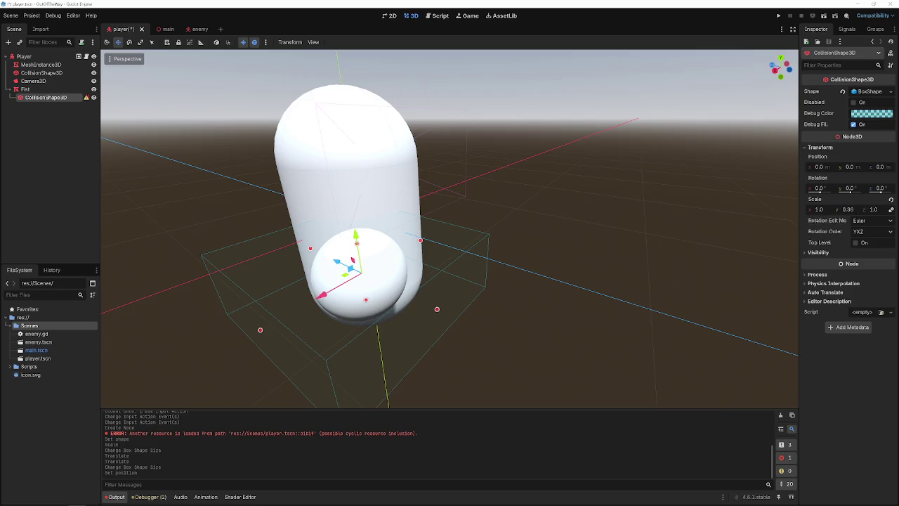
left_click(891, 199)
left_click_drag(346, 184, 357, 243)
mouse_move(262, 330)
left_mouse_down()
mouse_move(306, 305)
mouse_move(336, 312)
left_mouse_up()
mouse_move(437, 310)
left_mouse_down()
mouse_move(407, 291)
mouse_move(455, 279)
left_mouse_up()
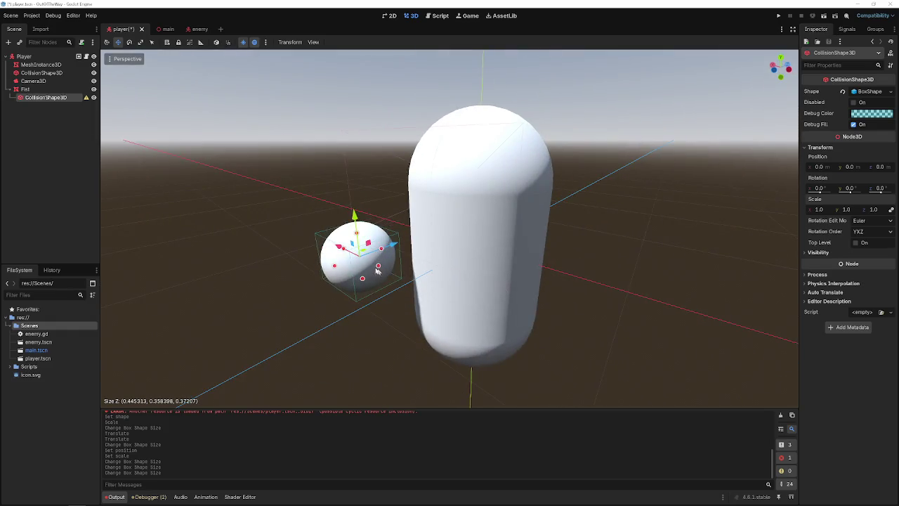
mouse_move(380, 268)
left_mouse_down()
mouse_move(500, 327)
mouse_move(471, 316)
left_mouse_up()
Save the player scene and start a test run of the project.
key("ctrl+s")
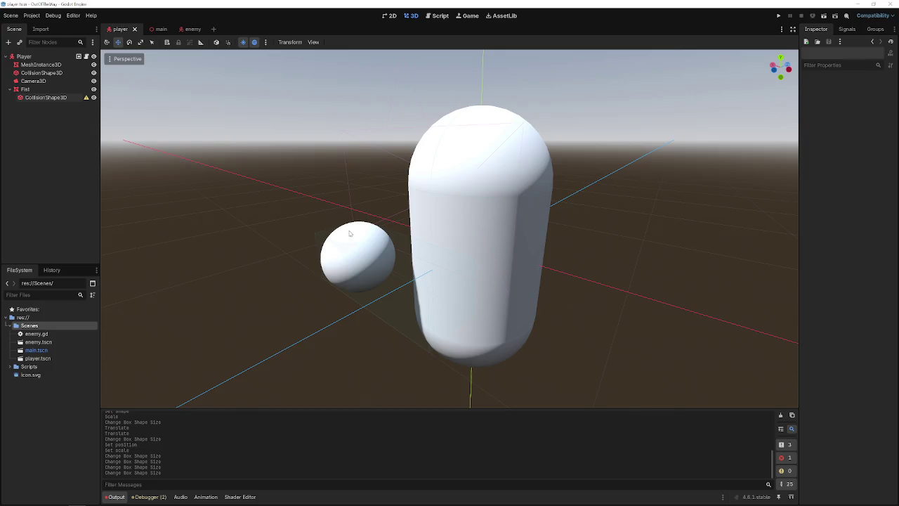
mouse_move(513, 211)
left_mouse_down()
mouse_move(457, 231)
mouse_move(524, 201)
left_mouse_up()
left_click(776, 16)
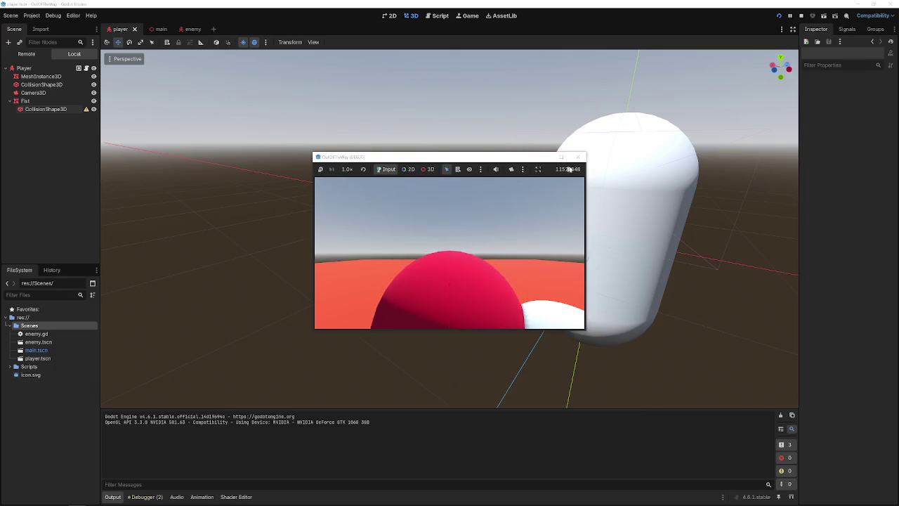
Stop the test run and show the Fist CollisionShape3D's node configuration warning.
left_click(579, 157)
left_click(28, 89)
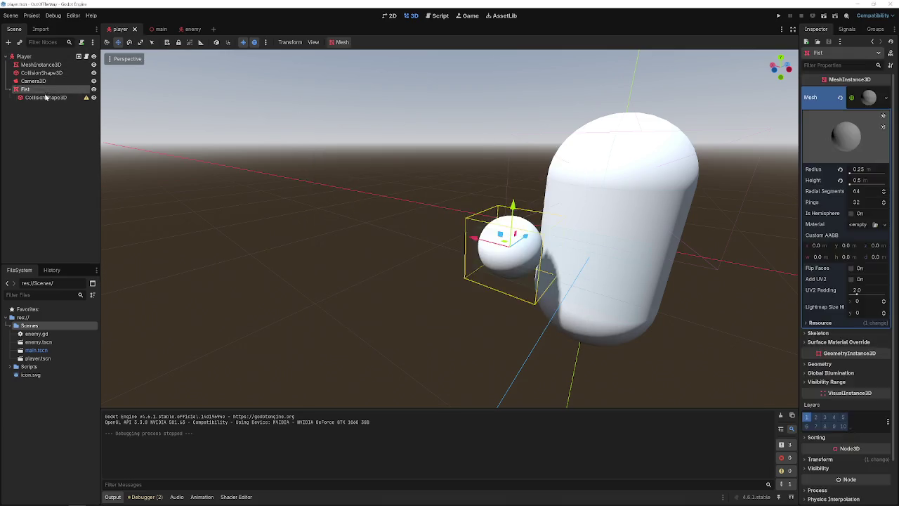
left_click(44, 97)
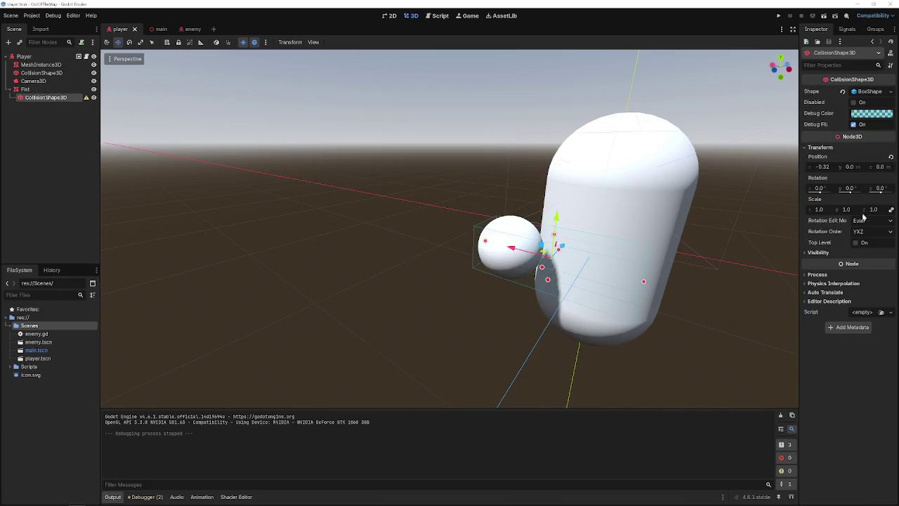
left_click(86, 97)
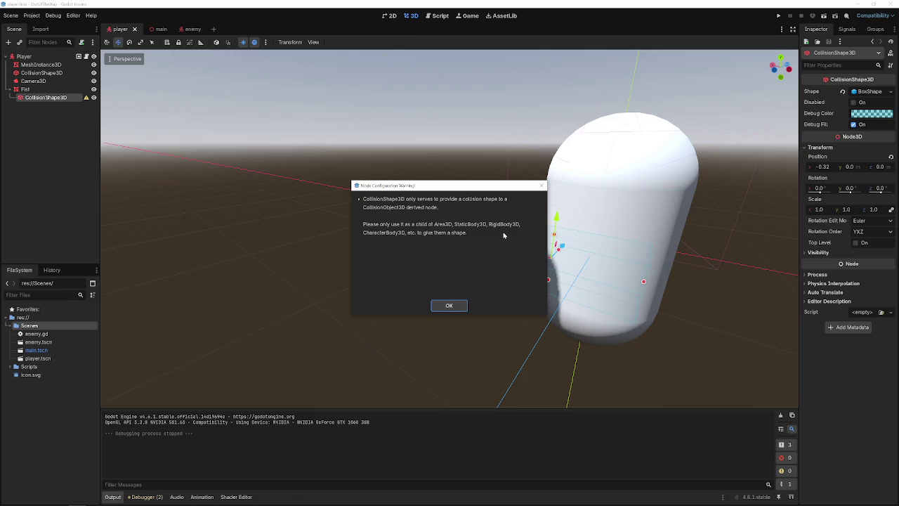
Add an Area3D under Fist, move the CollisionShape3D into it, and save.
left_click(450, 305)
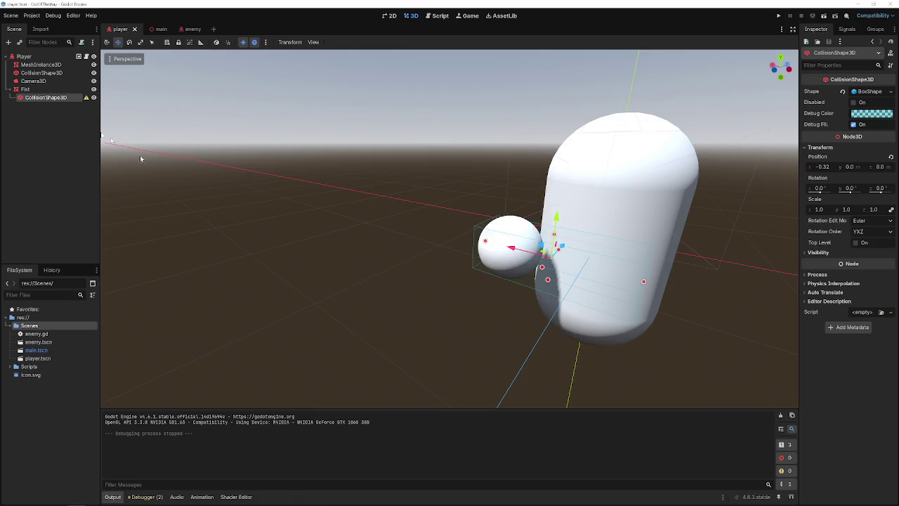
right_click(27, 89)
left_click(56, 107)
type("area")
key("Return")
mouse_move(35, 97)
left_mouse_down()
mouse_move(39, 111)
mouse_move(40, 100)
left_mouse_up()
key("ctrl+s")
Inspect the new Area3D, the hitbox CollisionShape3D and the Fist mesh, then collapse Fist.
left_click(27, 151)
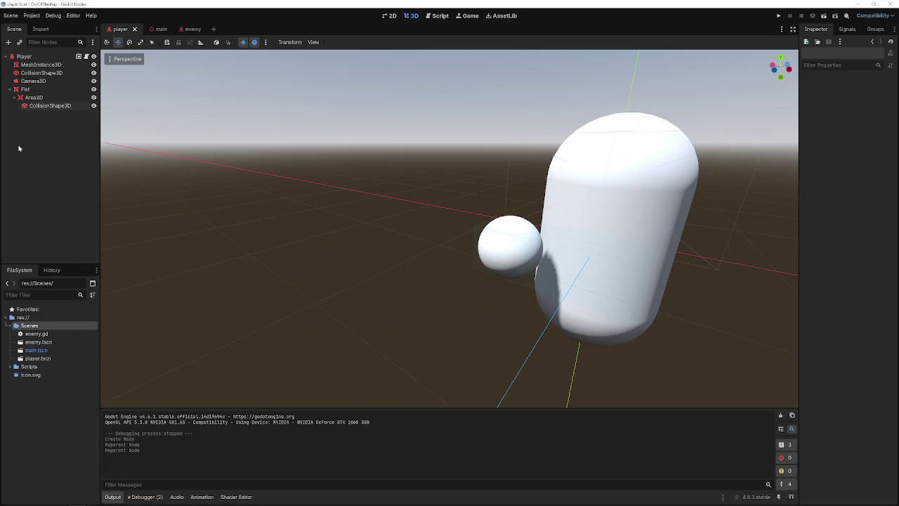
left_click(62, 97)
left_click(62, 105)
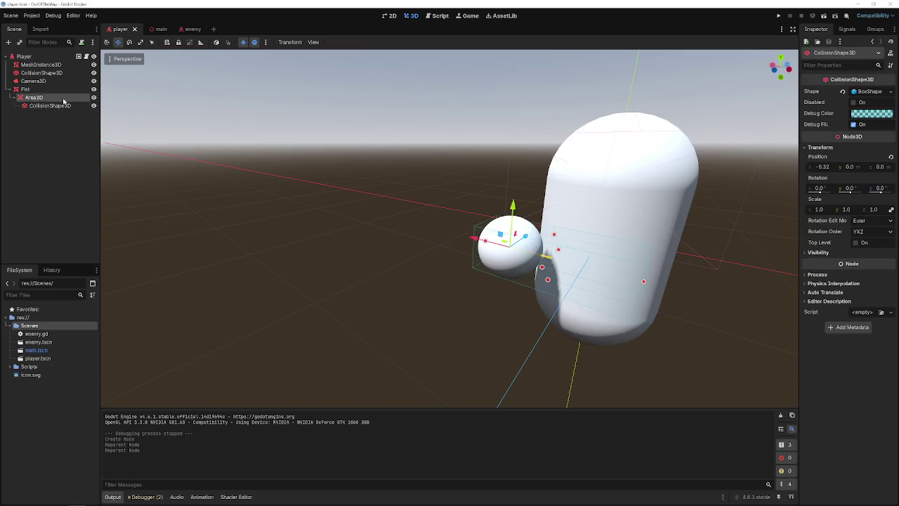
left_click(62, 89)
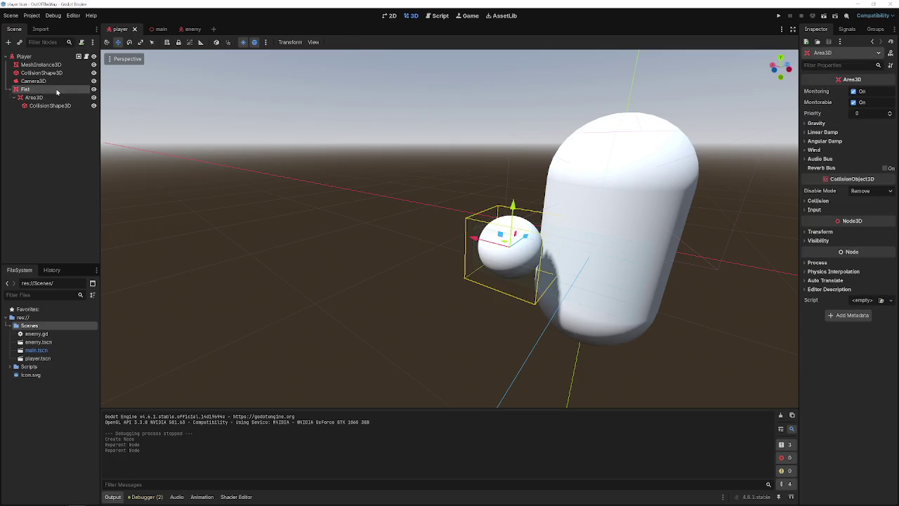
left_click(163, 174)
left_click(8, 90)
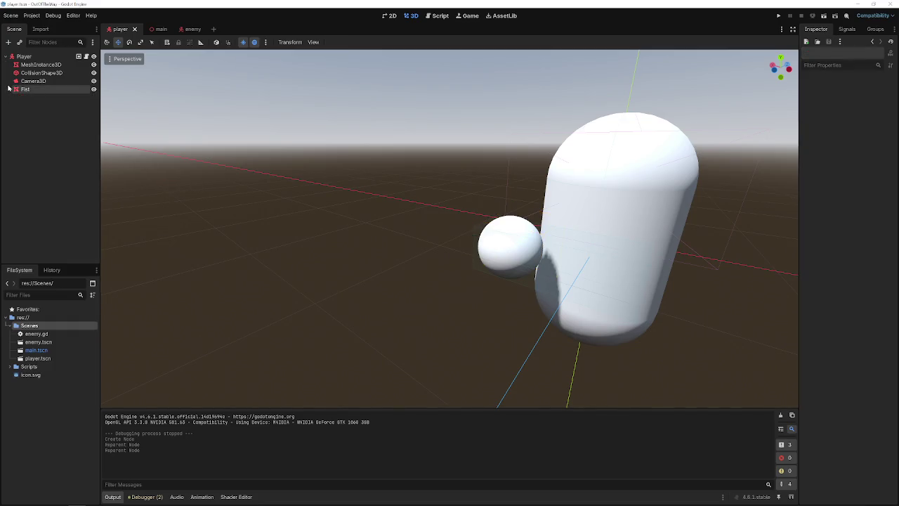
Add an AnimationTree child to Player, then delete it again.
left_click(24, 56)
right_click(28, 56)
left_click(54, 76)
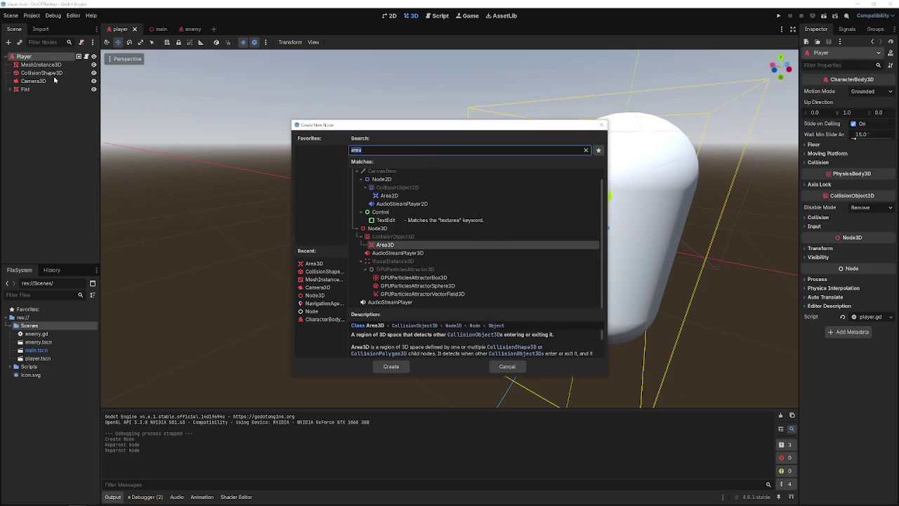
type("animationtree")
key("Return")
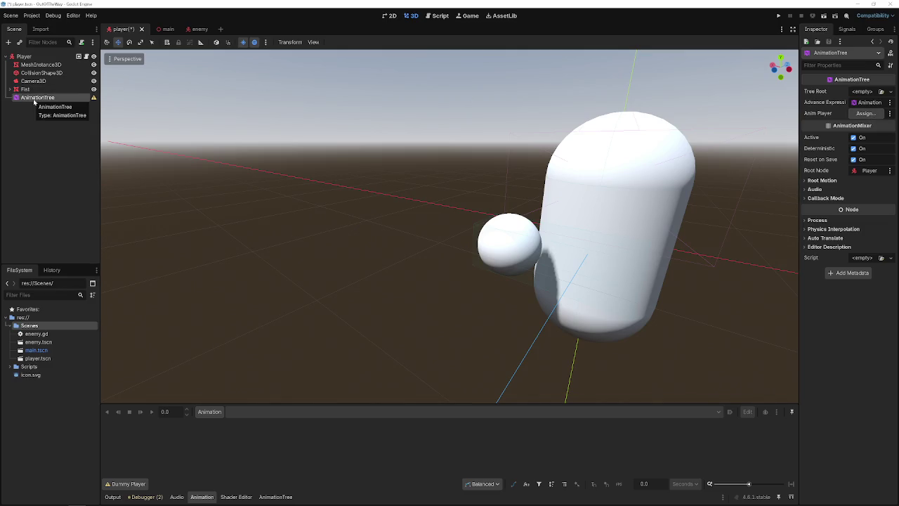
key("Delete")
key("Return")
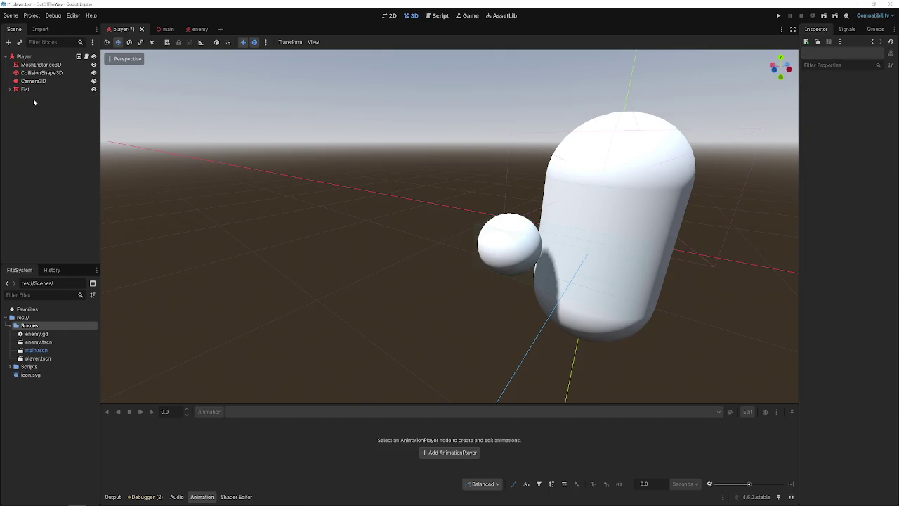
right_click(33, 99)
left_click(39, 114)
Create an AnimationPlayer under Player and save the scene.
key("ctrl+a")
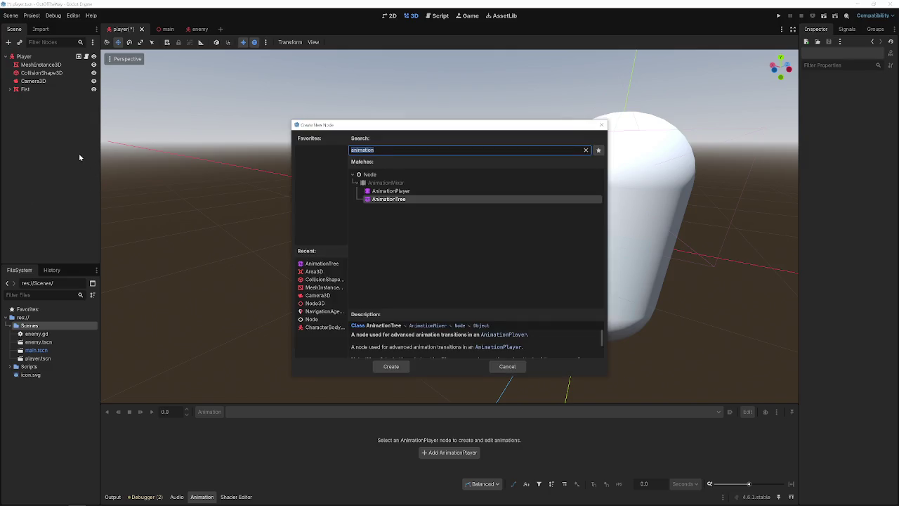
key("Up")
key("Return")
key("ctrl+s")
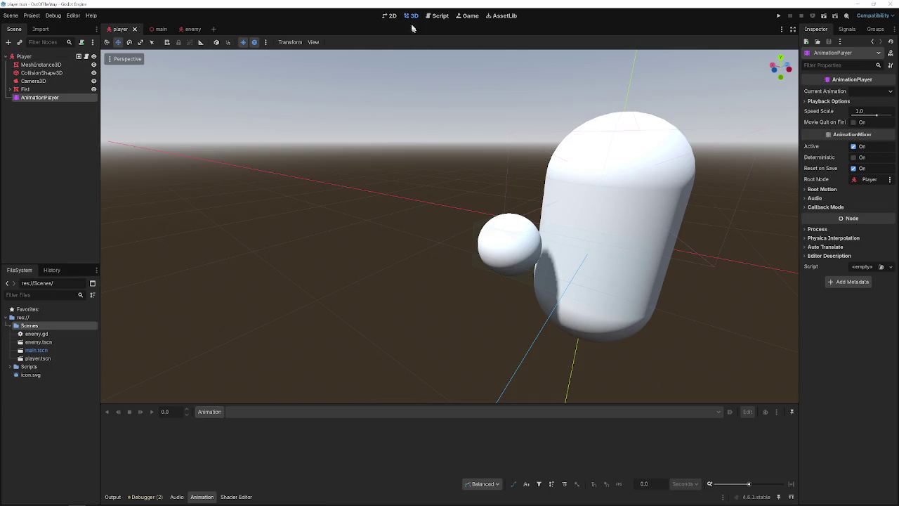
In player.gd line 11, replace ui_left and ui_right with move_left and move_right.
left_click(440, 15)
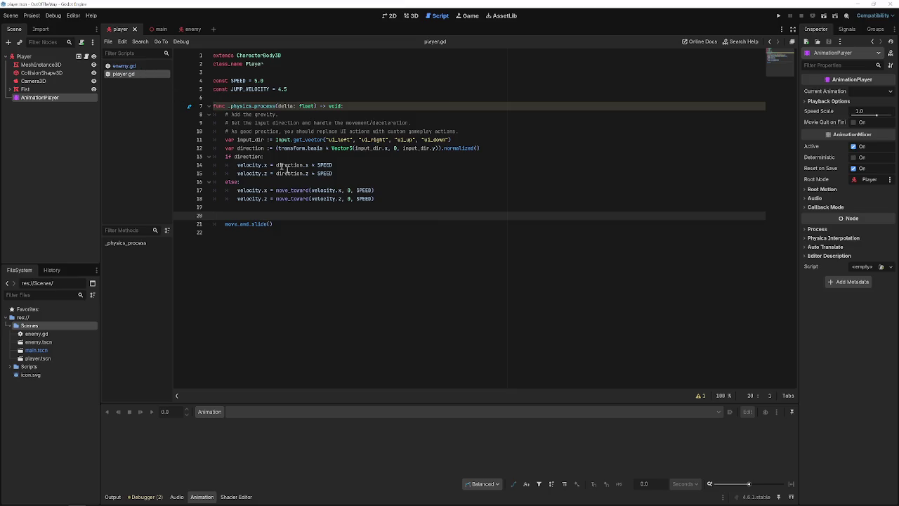
double_click(340, 140)
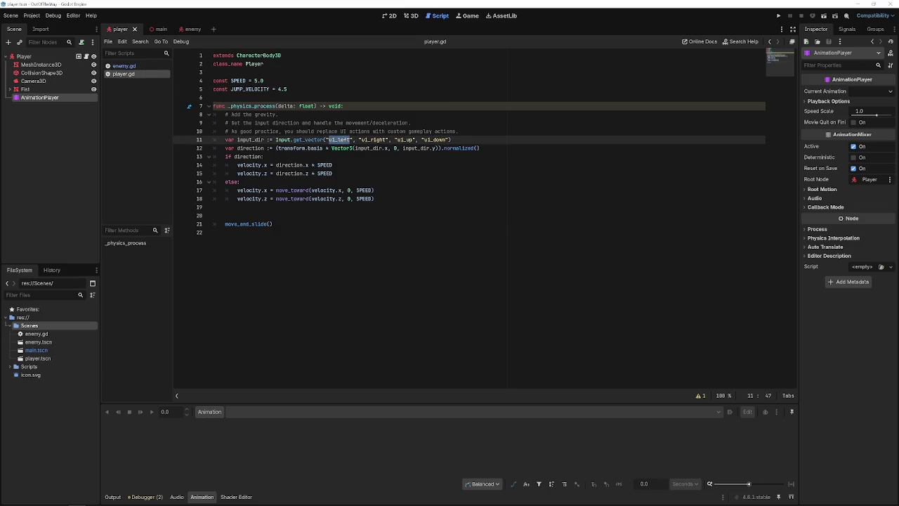
type("m")
key("Escape")
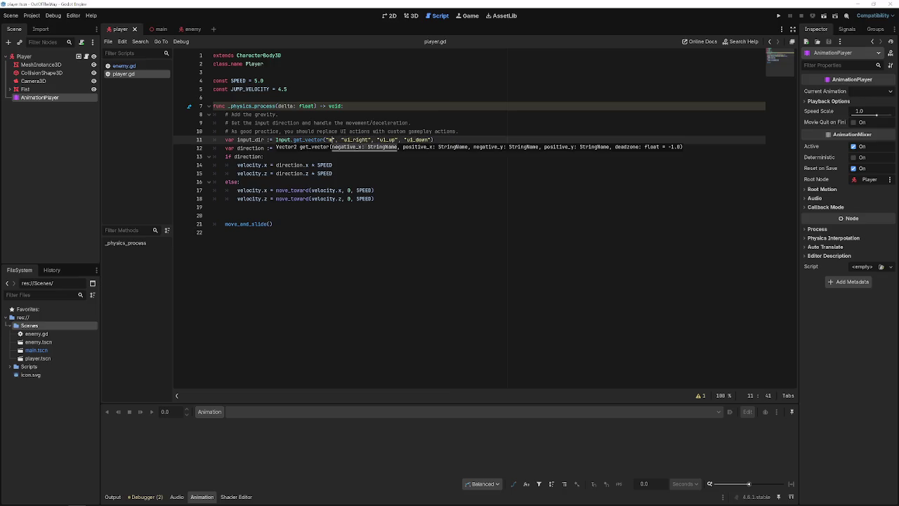
type("ove_")
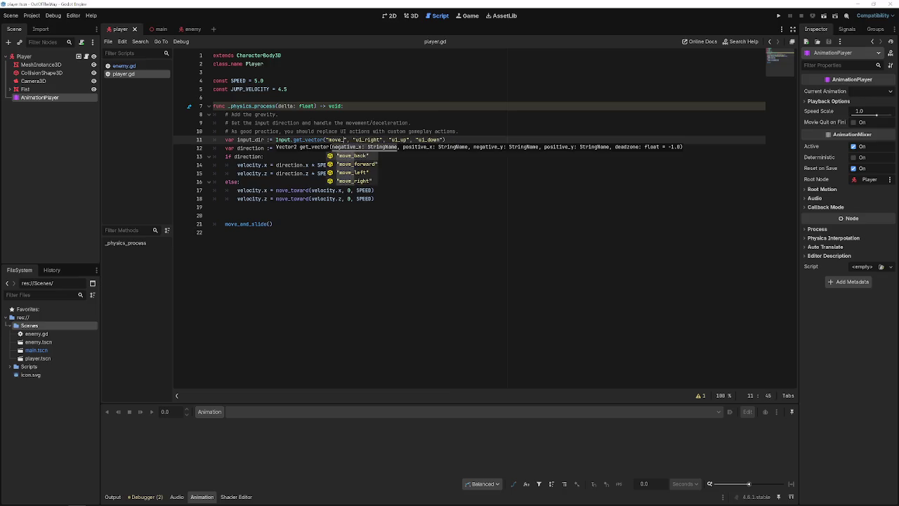
type("l")
key("Return")
double_click(343, 139)
key("ctrl+c")
double_click(379, 139)
key("ctrl+v")
left_click(391, 141)
key("BackSpace")
key("BackSpace")
key("BackSpace")
type("right")
type("t")
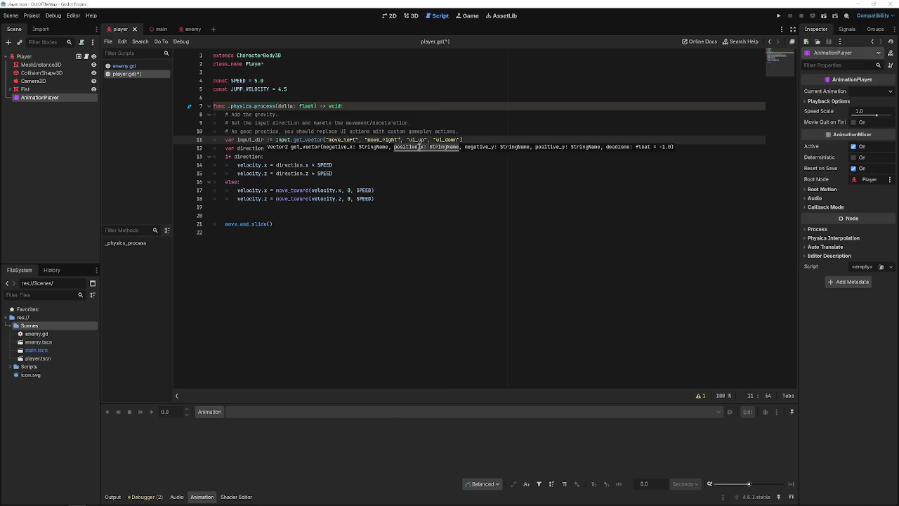
Replace ui_up and ui_down with move_forward and move_back, then save the script.
double_click(417, 139)
key("Right")
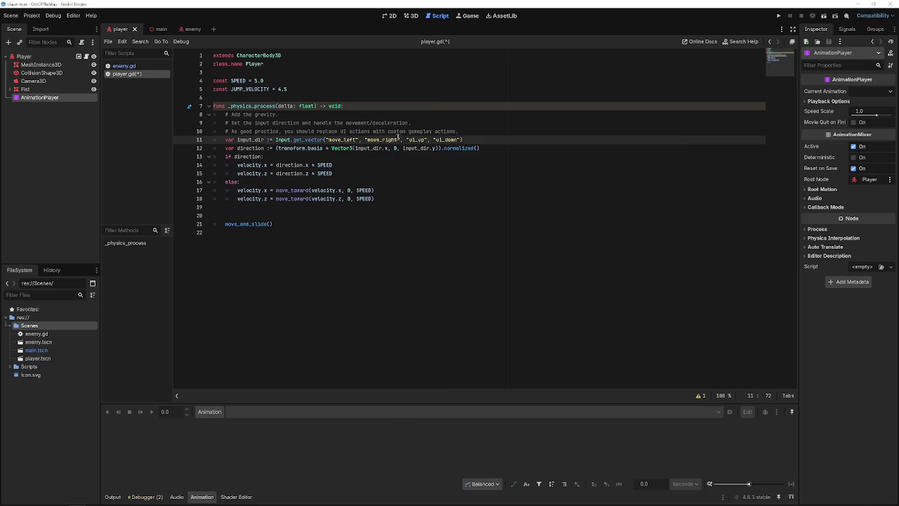
left_click_drag(367, 141, 382, 141)
key("ctrl+c")
double_click(417, 139)
key("ctrl+v")
type("forward")
left_click(466, 139)
double_click(466, 139)
key("ctrl+v")
type("back")
key("ctrl+s")
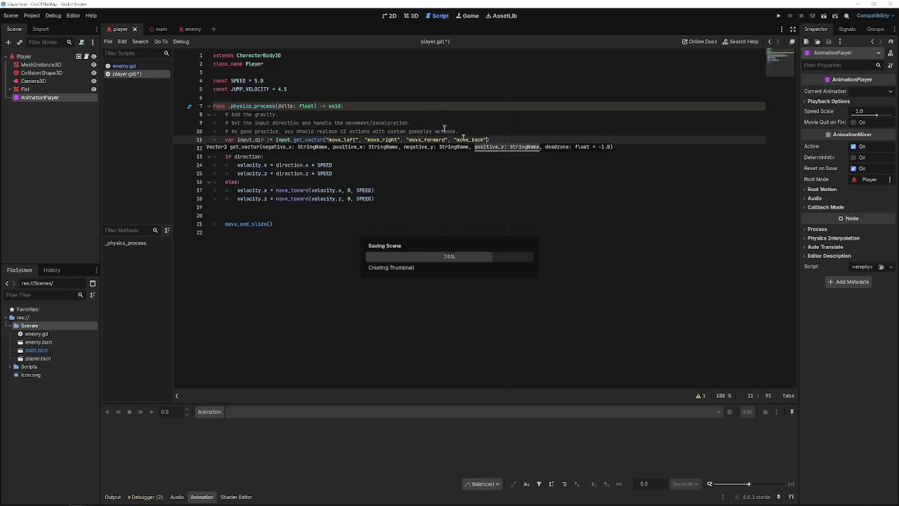
left_click(456, 182)
Run the game, test moving the player with S, and stop it.
left_click(776, 16)
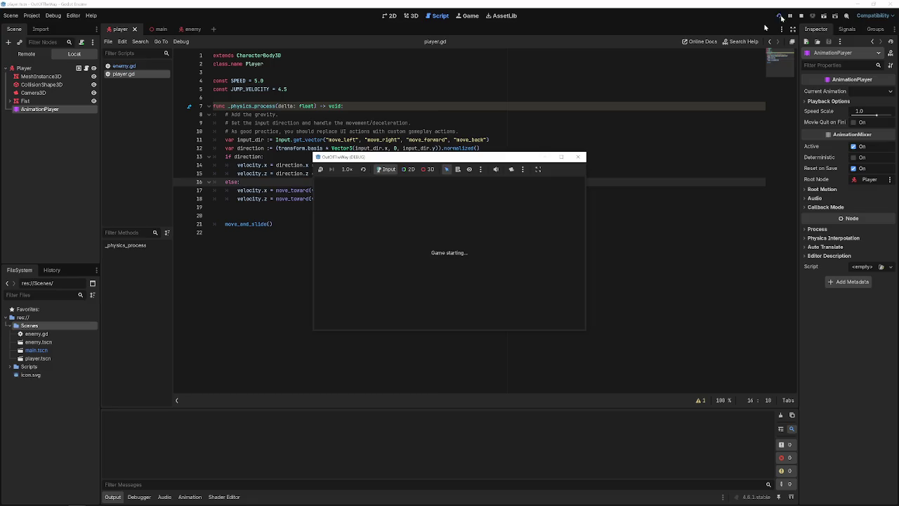
key("s")
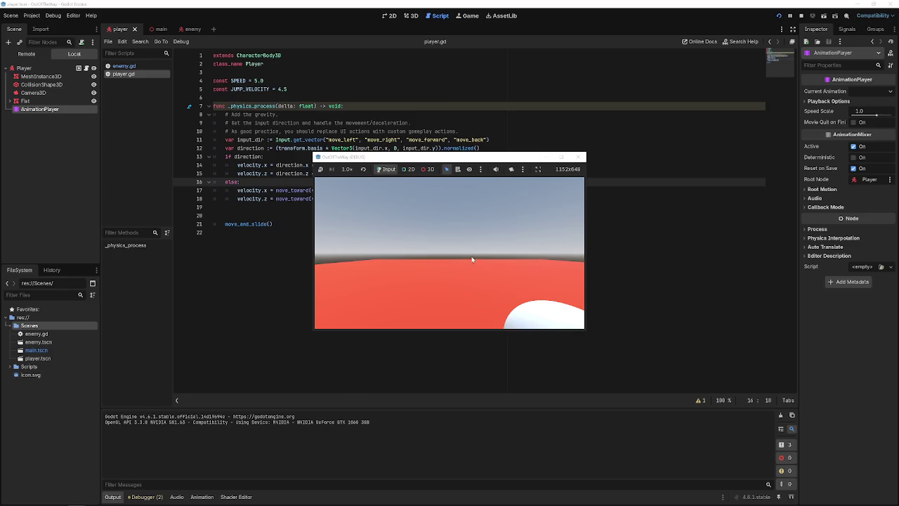
left_click(582, 156)
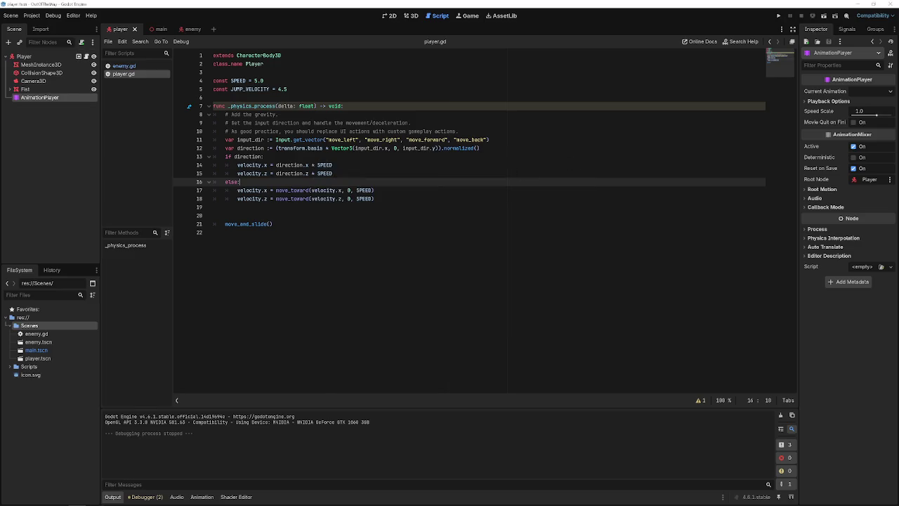
Delete the template comment lines at the top of _physics_process in player.gd.
left_click(393, 215)
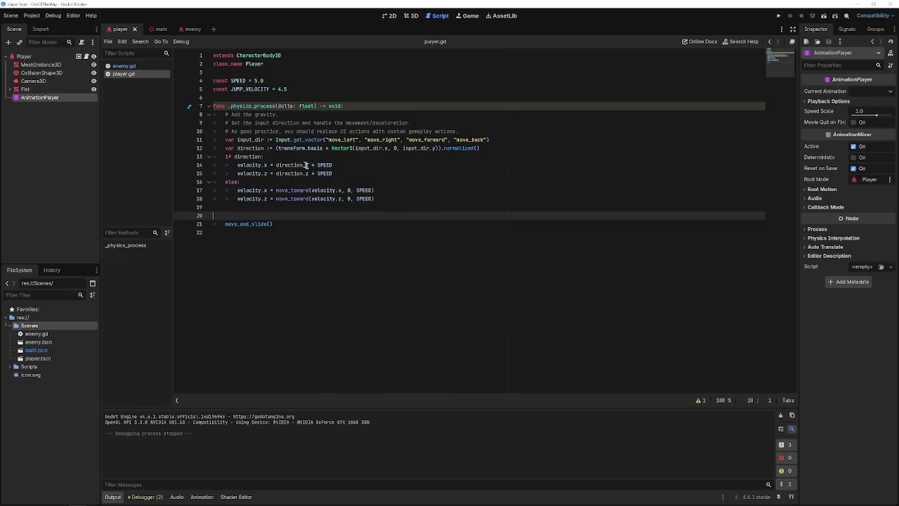
mouse_move(458, 131)
left_mouse_down()
mouse_move(304, 131)
mouse_move(193, 118)
left_mouse_up()
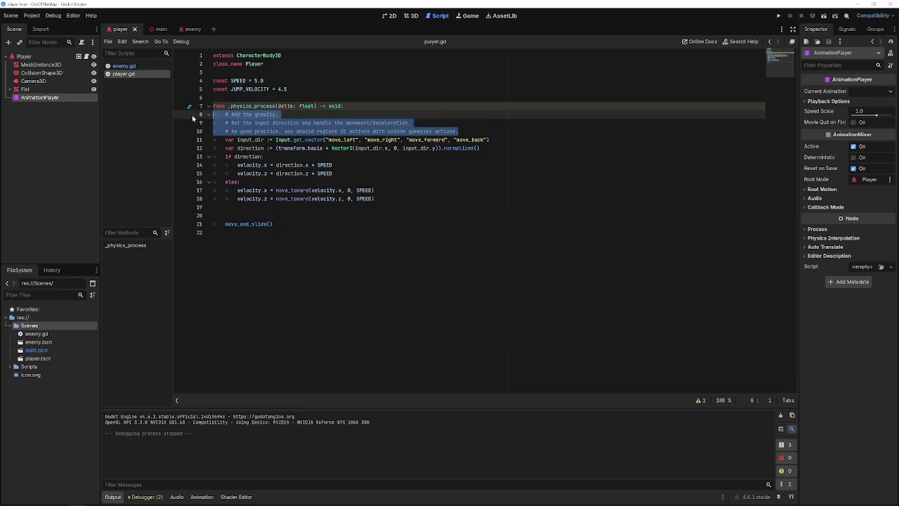
key("BackSpace")
key("BackSpace")
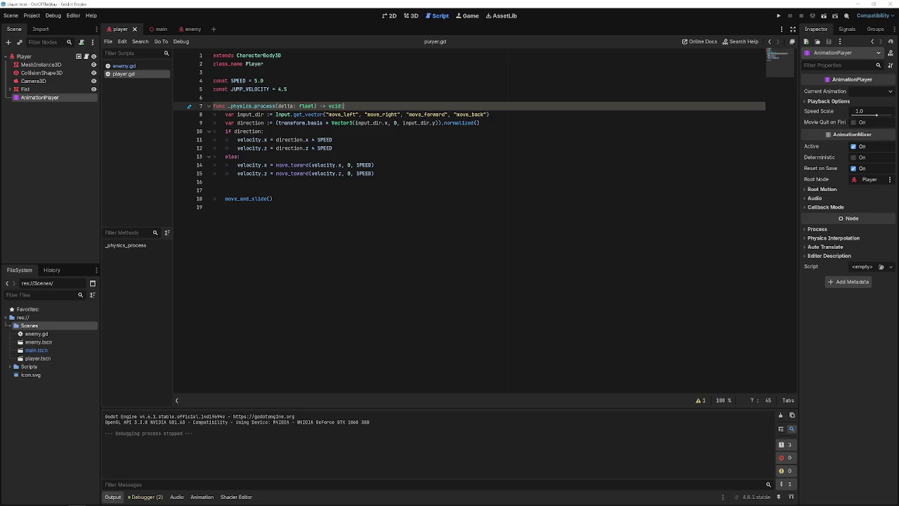
Remove a stray blank line and add an _unhandled_input(event) function at the end of player.gd.
left_click(255, 190)
key("BackSpace")
left_click(224, 198)
key("Return")
type("func")
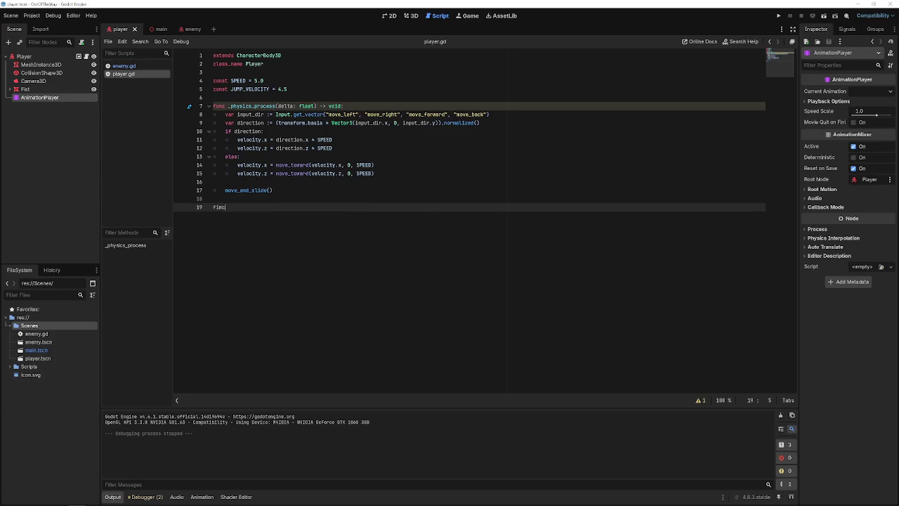
type(" _unh")
key("Return")
key("Return")
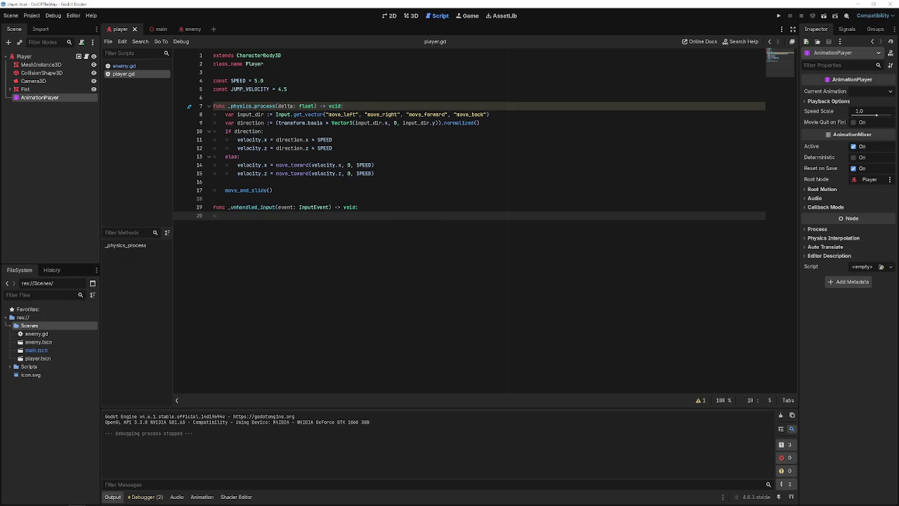
Inside it, write the condition if event.is_action_pressed("attack"): and save.
type("if e")
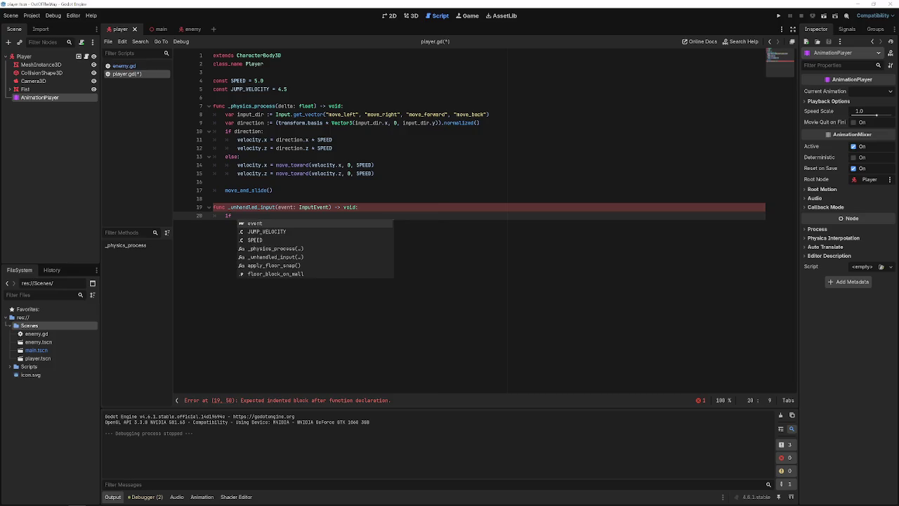
type("vent.is_ac")
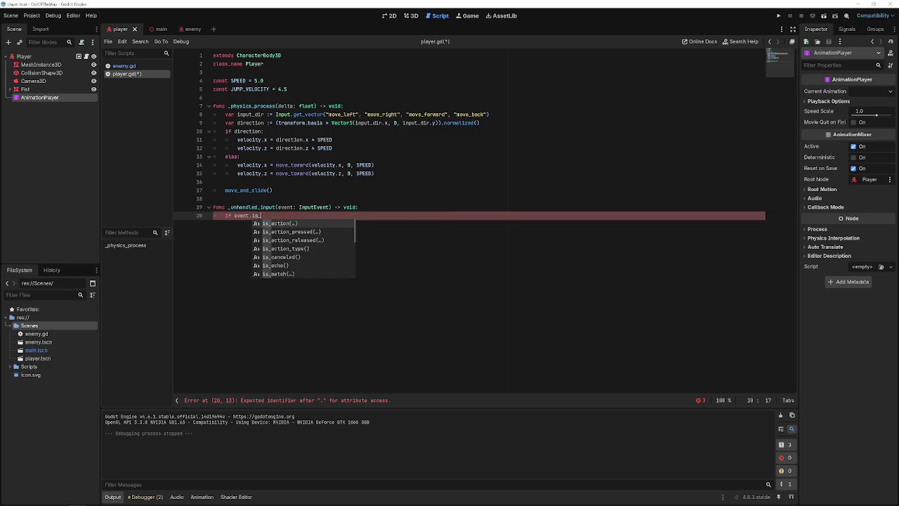
key("Down")
key("Return")
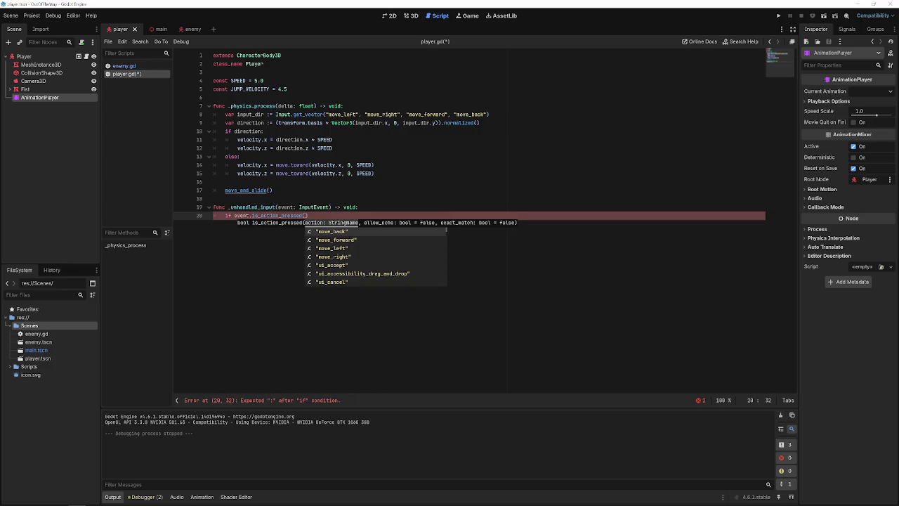
type("tion")
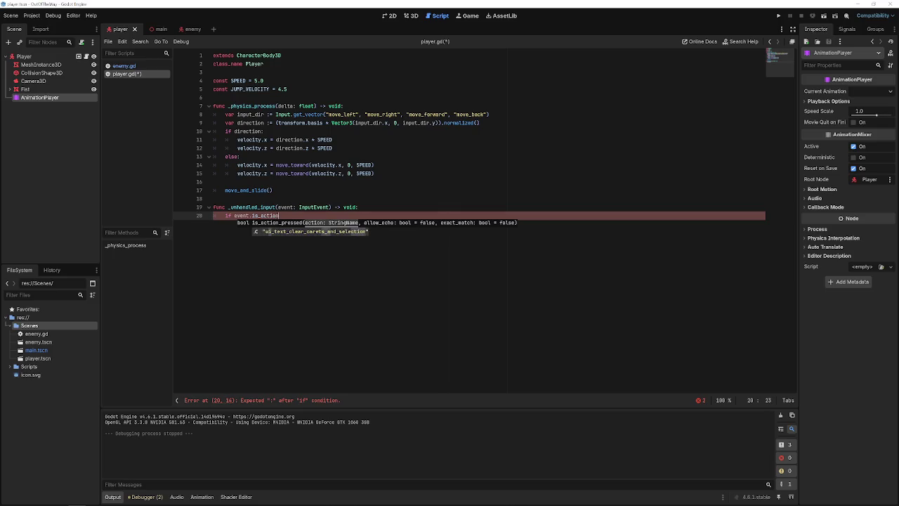
key("Down")
key("Down")
key("Up")
key("Return")
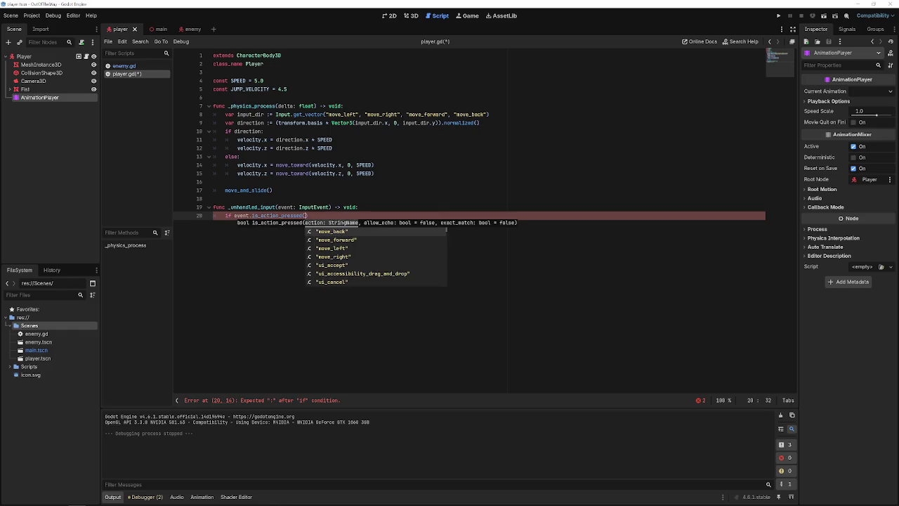
type("\"")
type("at")
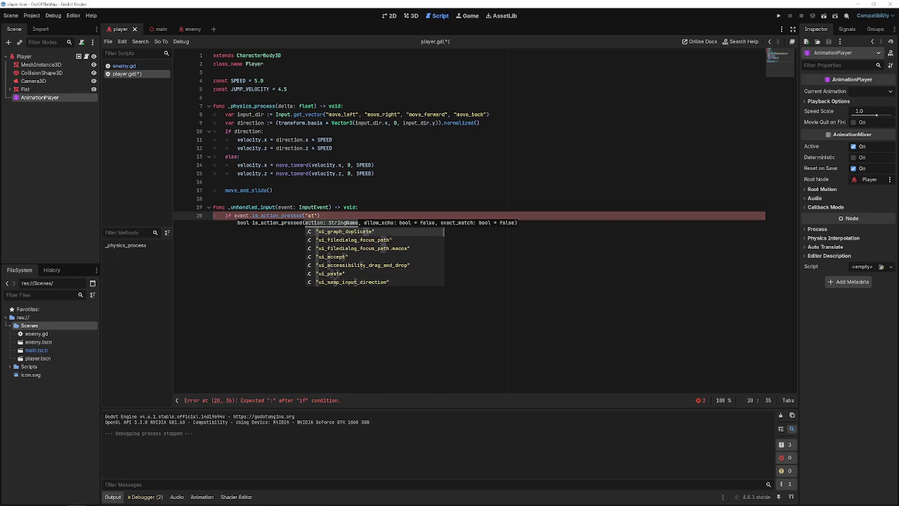
type("tack")
key("ctrl+s")
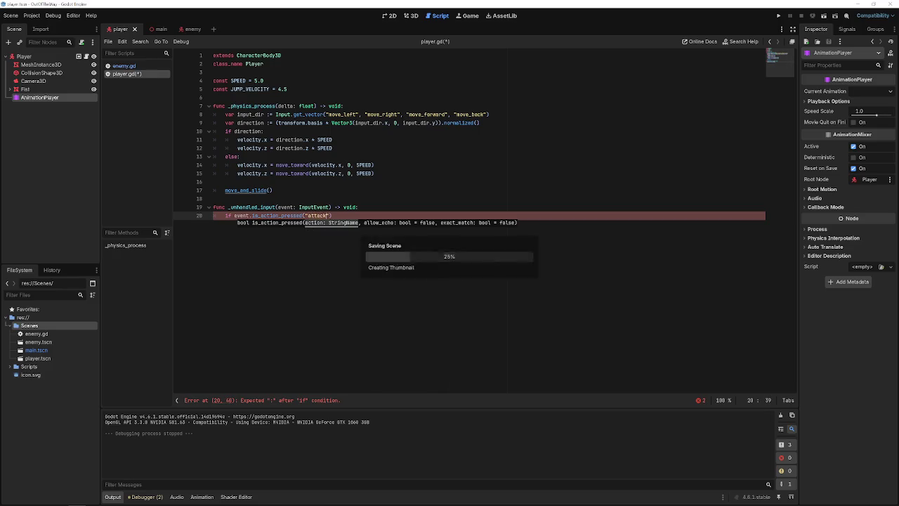
key("End")
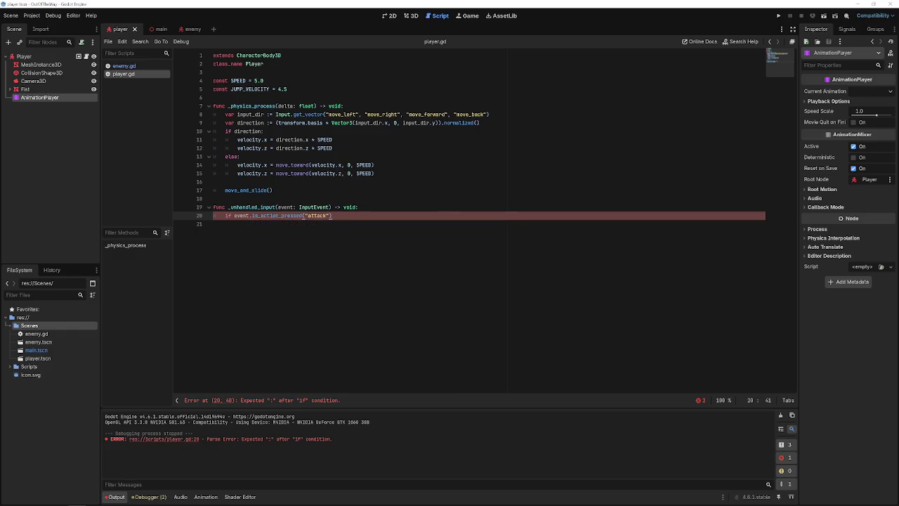
type(":")
key("Return")
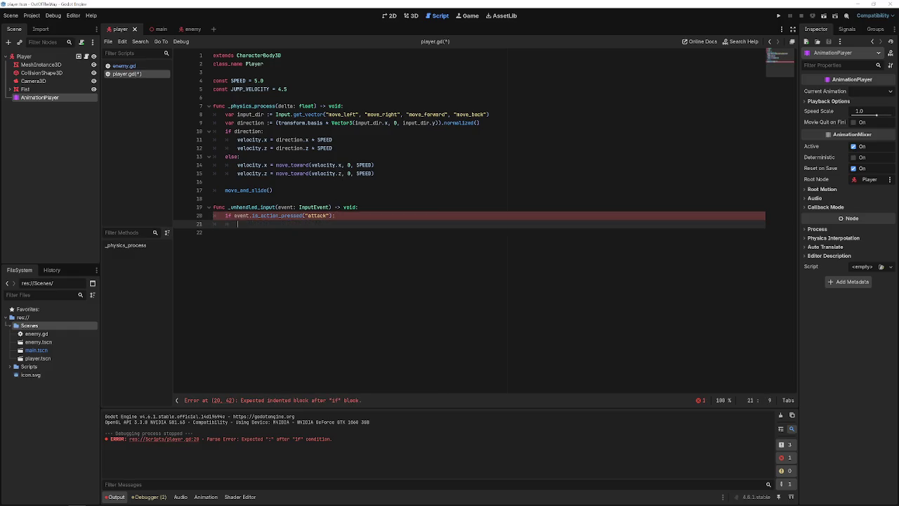
Give the attack check a pass body, save, and add an 'attack' action in the Input Map.
type("pass")
key("ctrl+s")
left_click(32, 16)
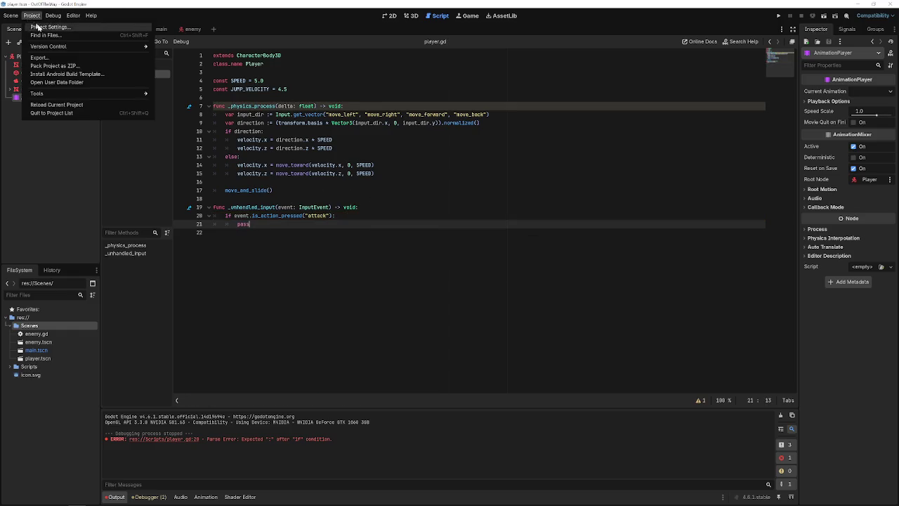
left_click(42, 23)
left_click(267, 169)
type("attack")
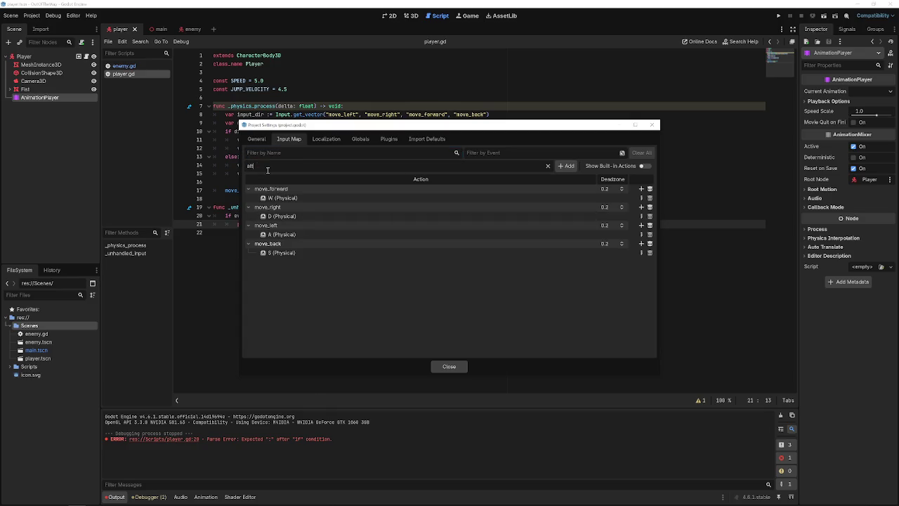
key("Return")
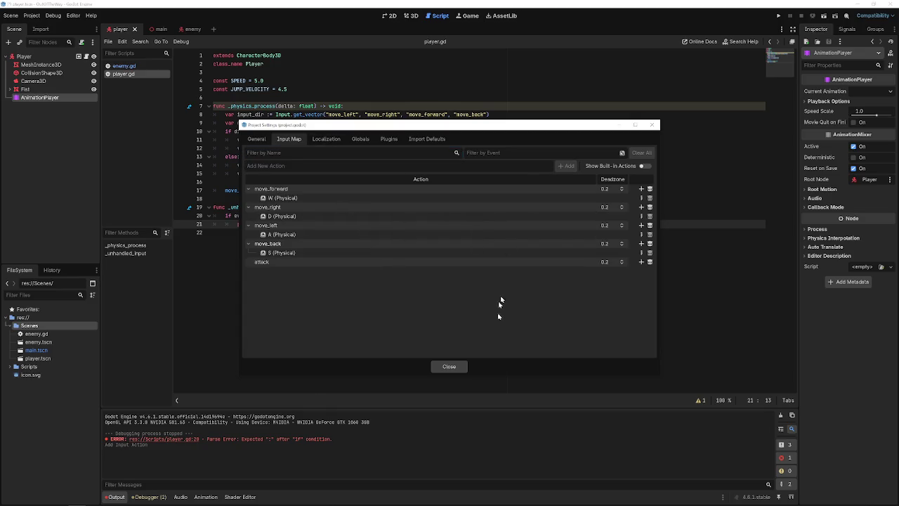
Bind the attack action to the left mouse button and close Project Settings.
left_click(641, 261)
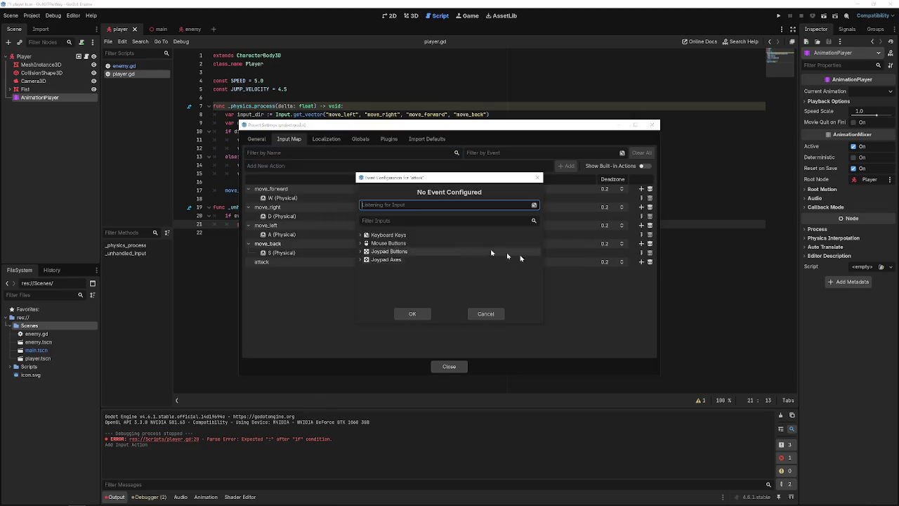
left_click(399, 207)
left_click(422, 313)
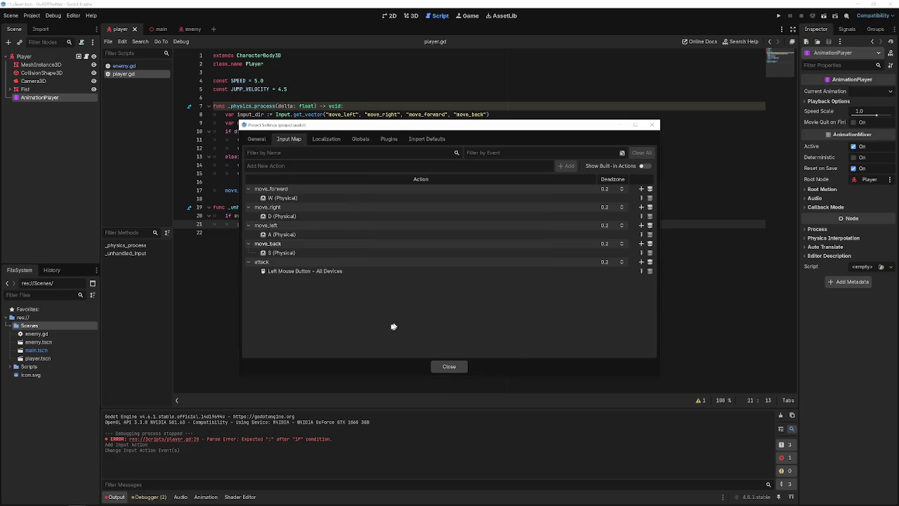
left_click(449, 365)
left_click(355, 241)
left_click(252, 224)
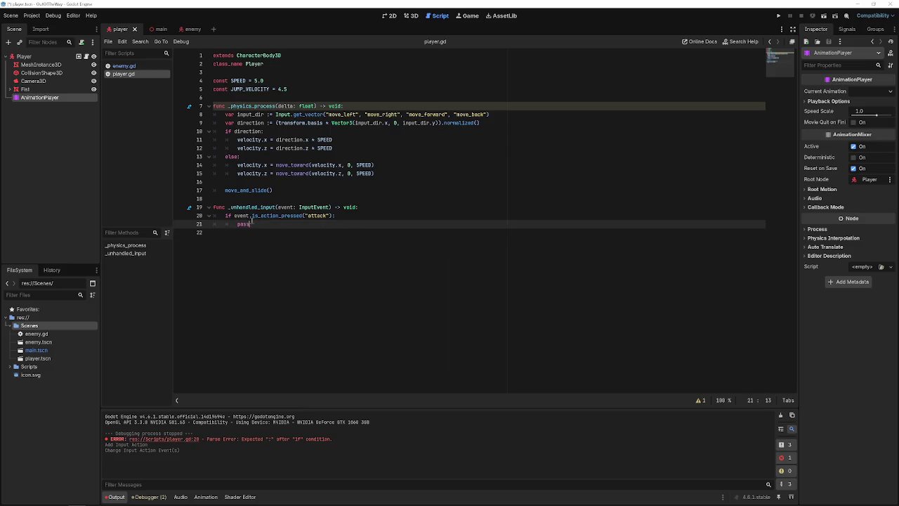
double_click(246, 224)
left_click(217, 72)
key("Return")
key("Return")
key("Up")
type("@")
key("Escape")
type("on")
key("Return")
type("var animation_")
key("BackSpace")
key("BackSpace")
key("BackSpace")
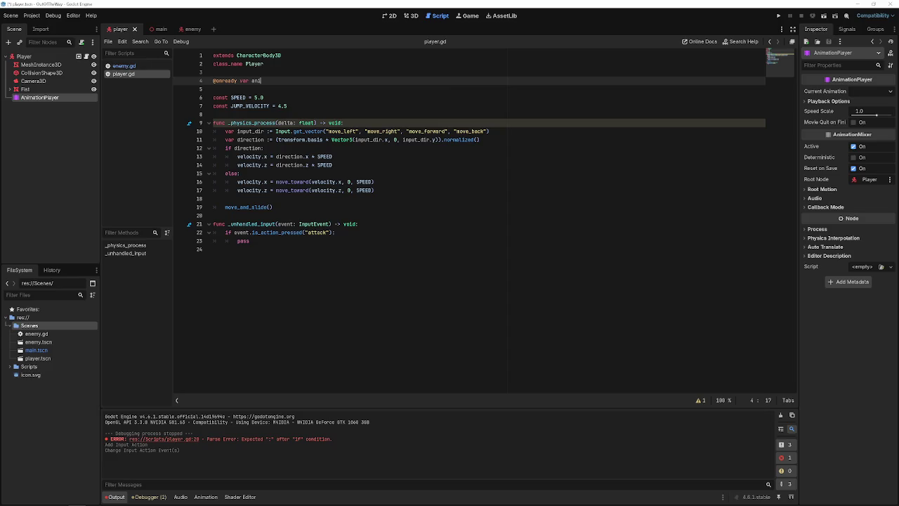
type("tion_player : ")
type("Aniamtino")
key("BackSpace")
key("BackSpace")
key("BackSpace")
type("mation")
type("Player")
type(" = $")
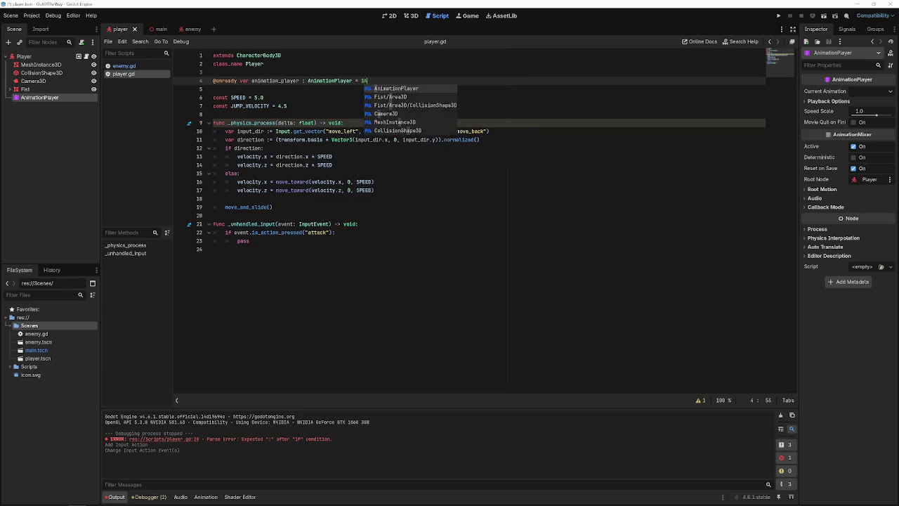
key("Return")
key("ctrl+s")
Replace pass with animation_player.play("attack") and save the script.
double_click(243, 241)
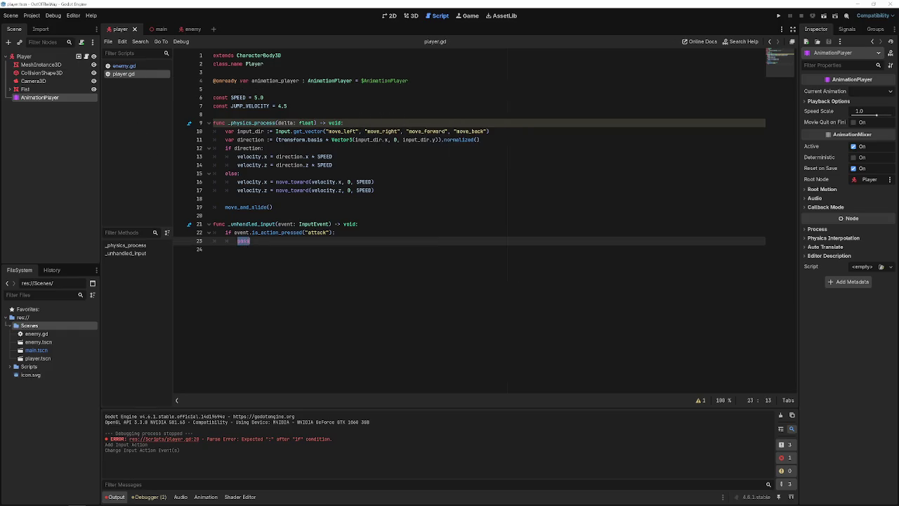
type("anim")
type("m")
key("Return")
type(".")
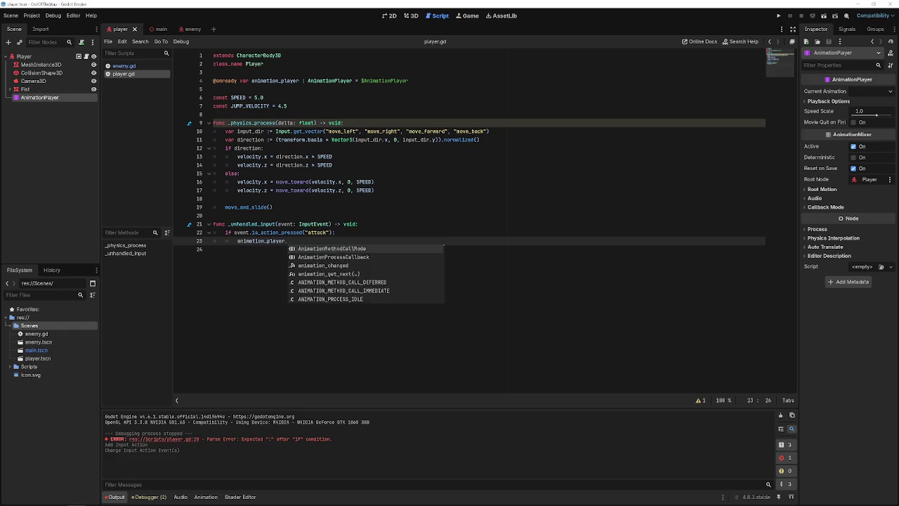
type("pla")
key("Return")
type("\"attack")
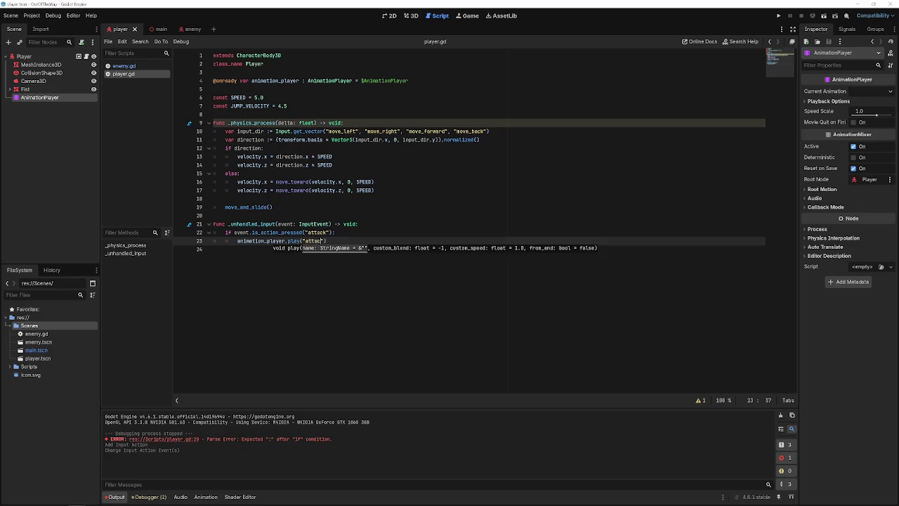
left_click(365, 241)
left_click(343, 231)
type("\\")
key("Return")
key("BackSpace")
key("BackSpace")
key("BackSpace")
key("ctrl+s")
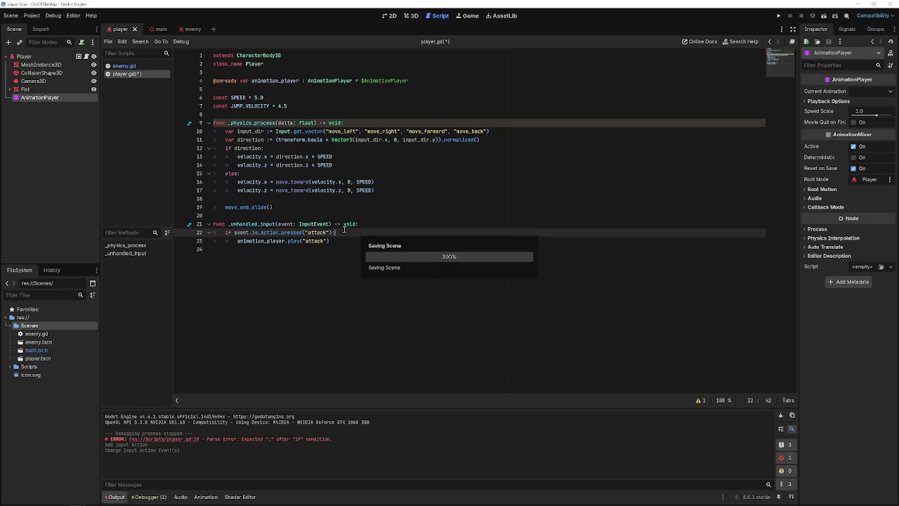
key("Down")
Start a second is_action_pressed condition, then delete it and save.
key("Return")
key("Return")
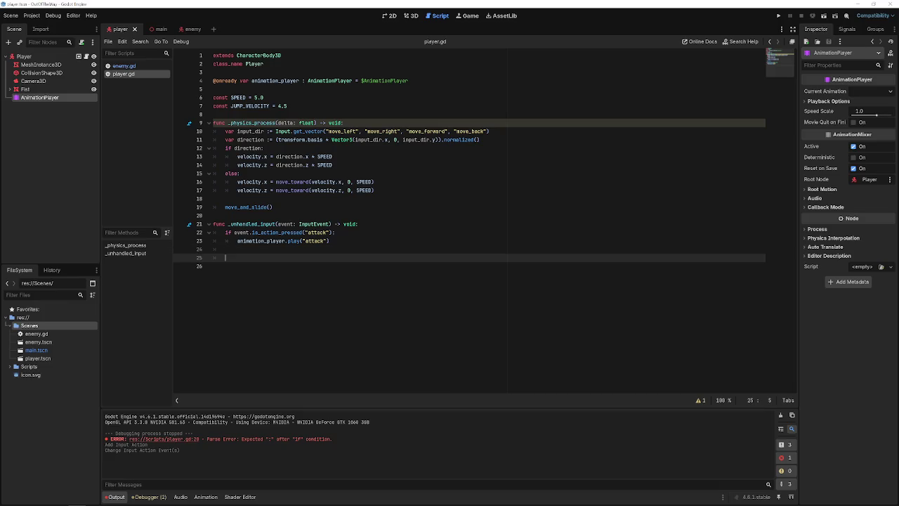
type("if ev")
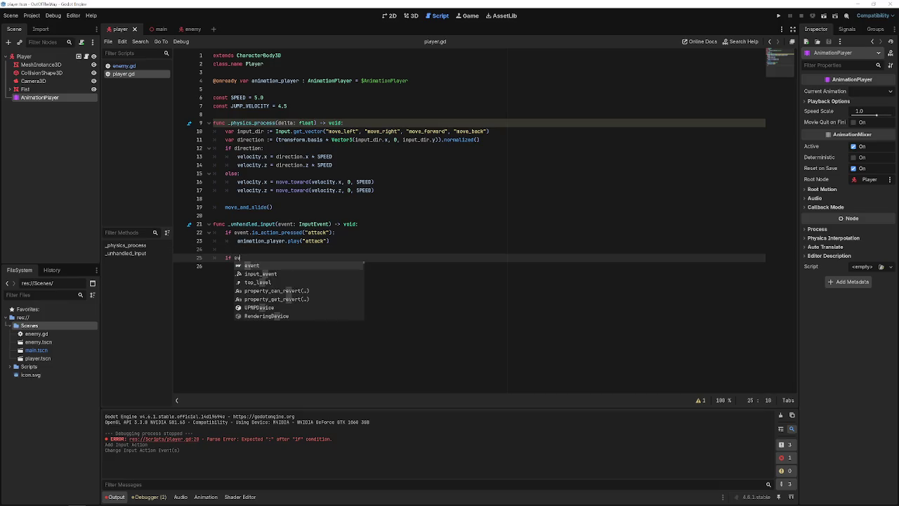
type("ent.is")
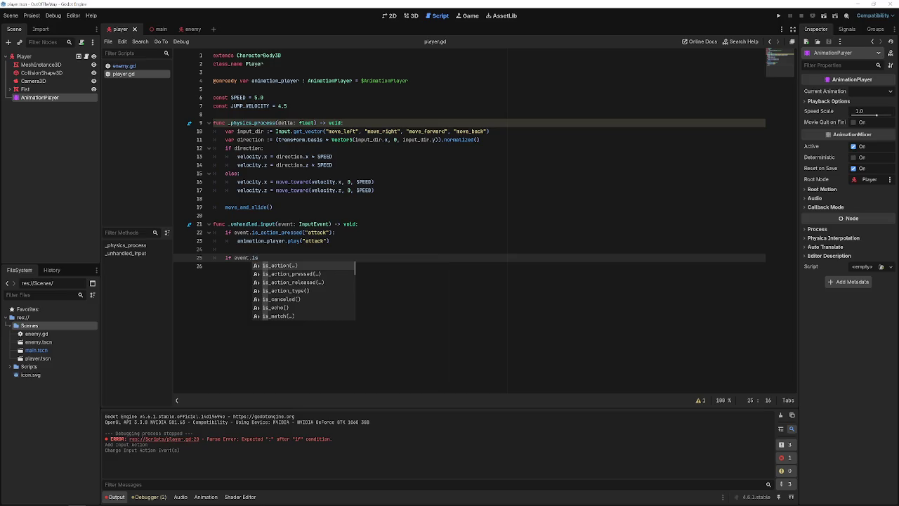
key("Down")
key("Return")
type("\"")
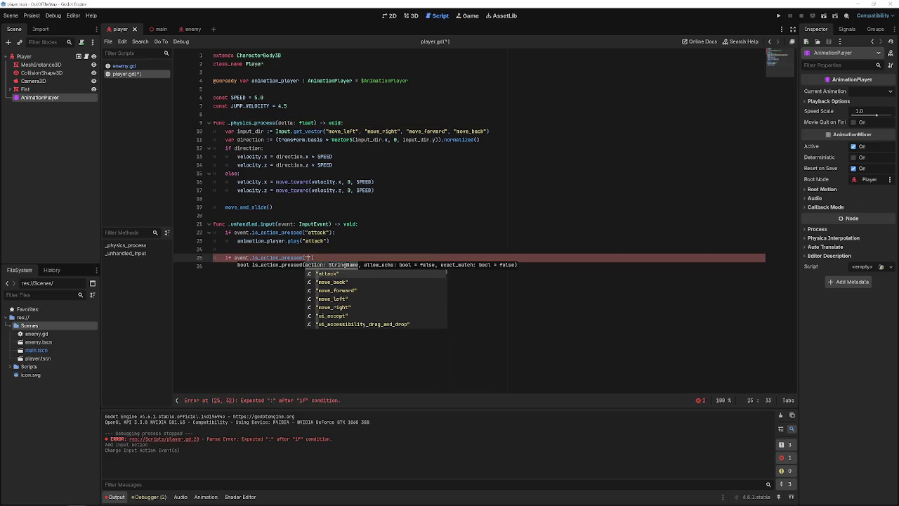
type("re")
key("BackSpace")
key("BackSpace")
key("BackSpace")
left_click_drag(330, 258, 219, 252)
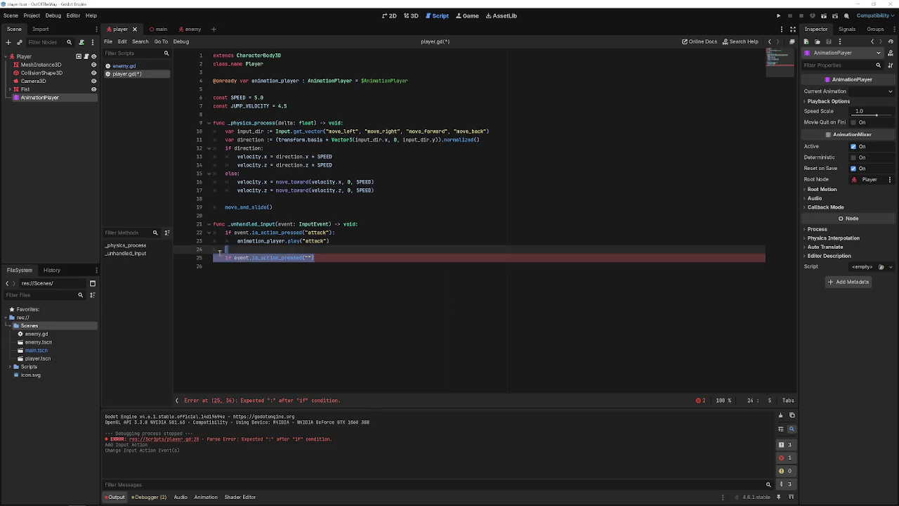
key("Delete")
key("ctrl+s")
Comment out the play call and add a test print("attack") under the if.
left_click(240, 243)
key("ctrl+k")
left_click(365, 231)
key("Return")
type("print(")
key("Escape")
type("attack")
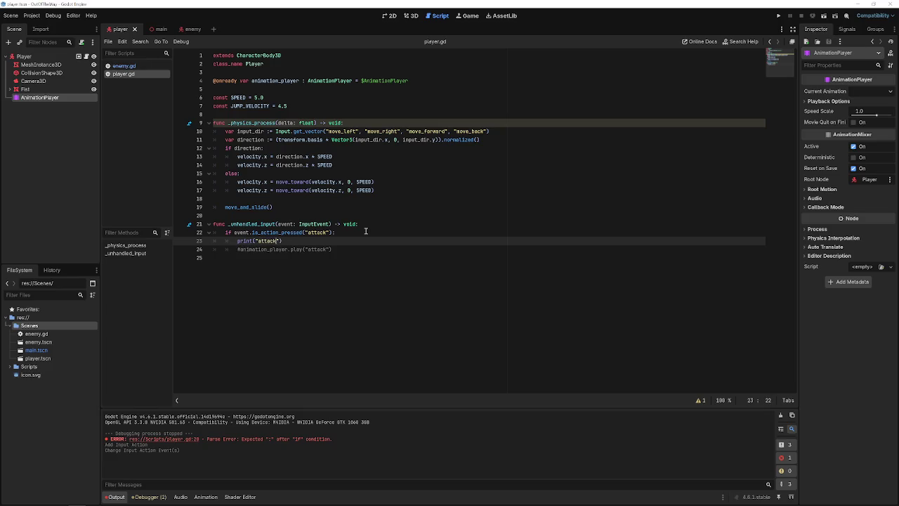
Run the game, click inside it to fire the attack action, then stop it.
left_click(779, 15)
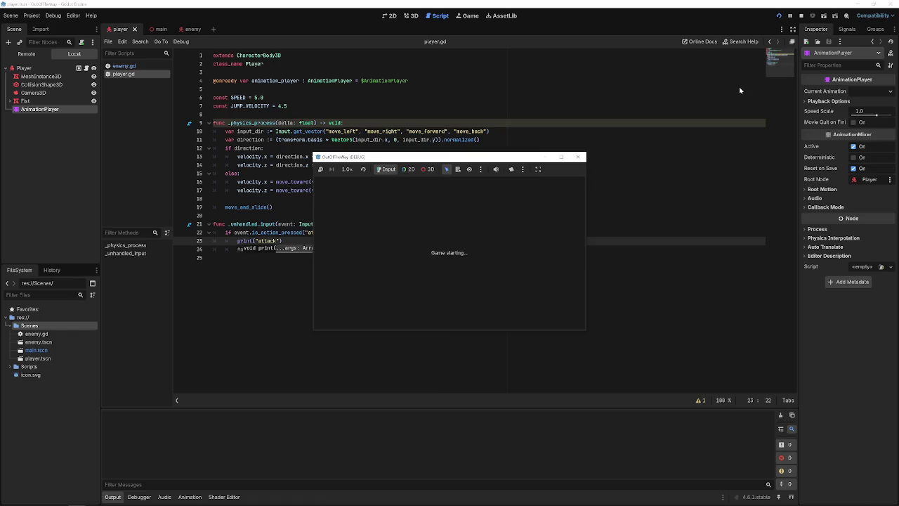
left_click(443, 247)
left_click(443, 247)
left_click(443, 248)
left_click(443, 248)
left_click(443, 247)
left_click(578, 156)
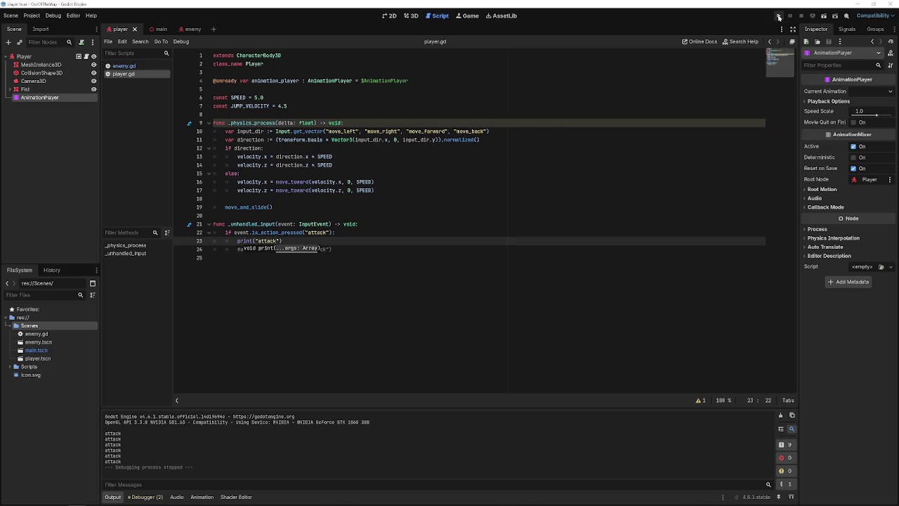
Delete the test print, uncomment animation_player.play("attack"), and save.
left_click_drag(282, 241, 235, 240)
mouse_move(245, 240)
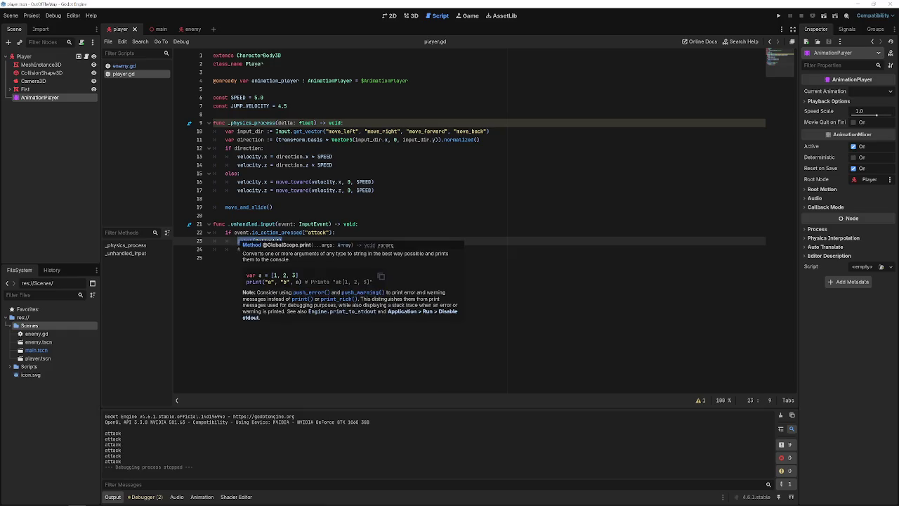
key("BackSpace")
key("ctrl+shift+k")
key("End")
left_click(264, 241)
key("BackSpace")
key("ctrl+s")
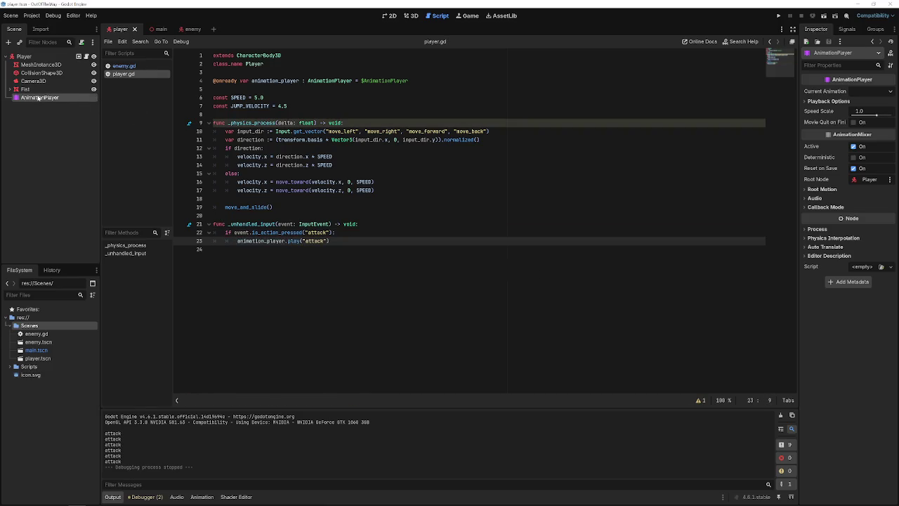
Expand the Fist node and select its Area3D hitbox.
left_click(42, 90)
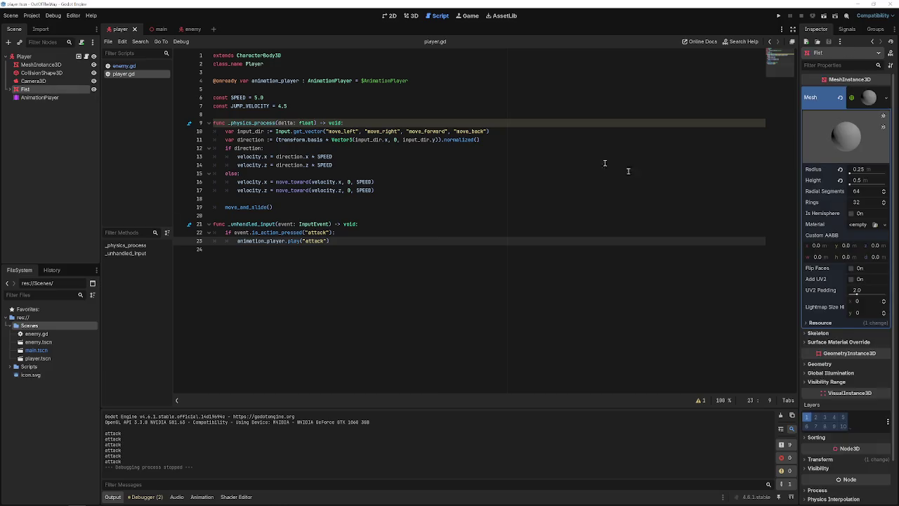
scroll(856, 378, "down", 2)
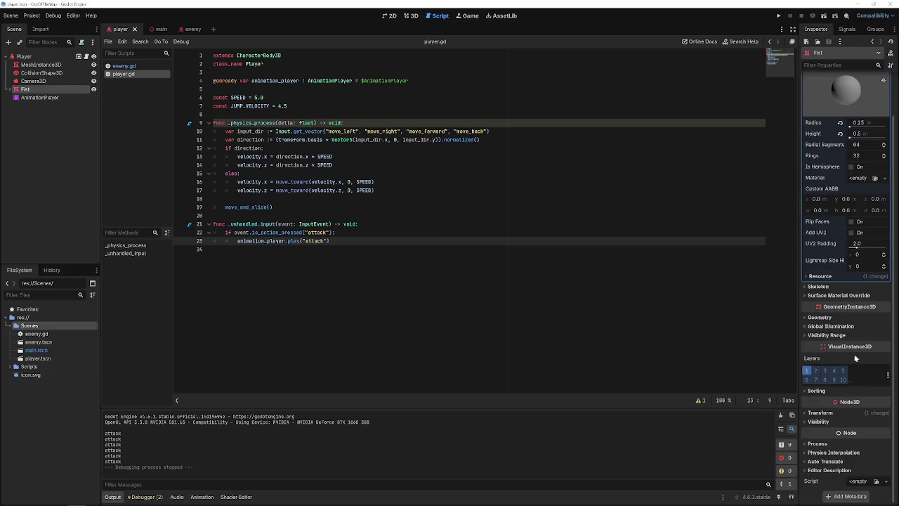
left_click(9, 89)
left_click(28, 97)
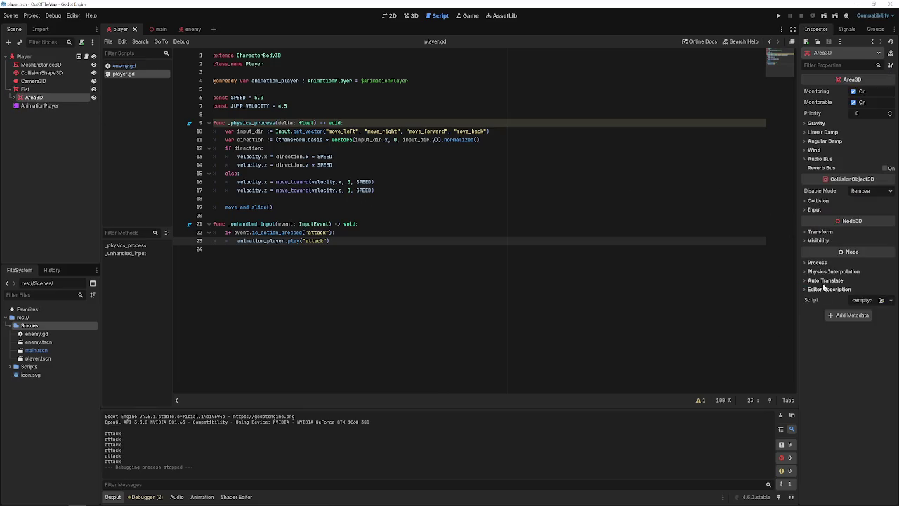
Untick collision layer 1 and mask 1 on the Area3D, then go to Edit Layer Names.
left_click(817, 201)
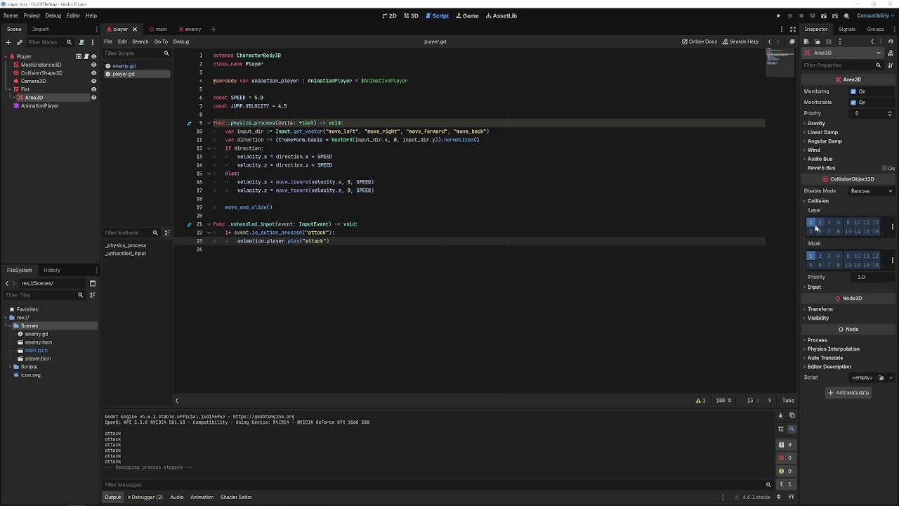
left_click(811, 222)
left_click(811, 255)
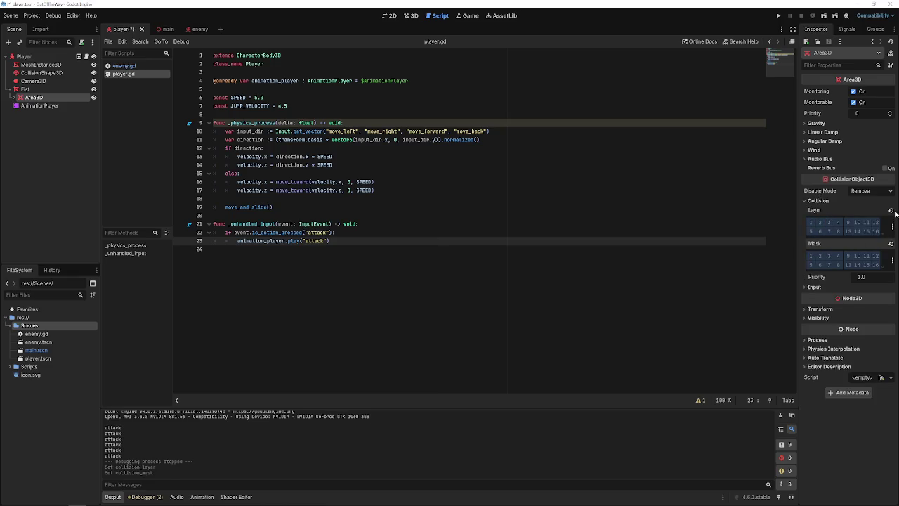
left_click(893, 227)
left_click(857, 235)
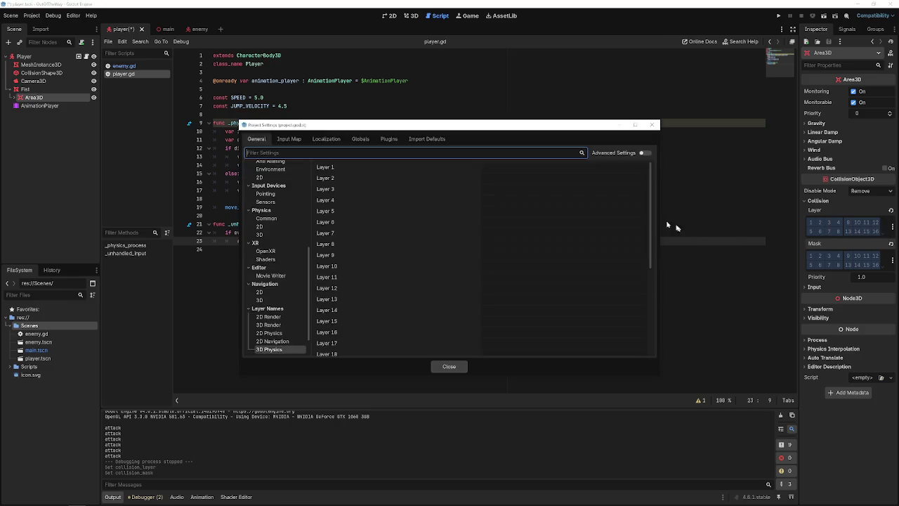
Name 3D physics layers 1–3 Enviroment, Player and Attack.
left_click(564, 177)
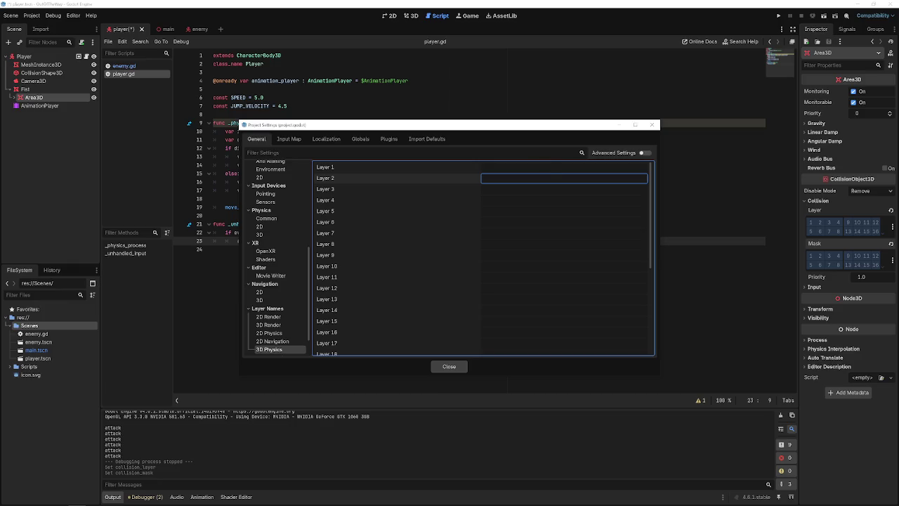
left_click(555, 169)
type("Enviroment")
left_click(555, 174)
type("Player")
key("Tab")
type("E")
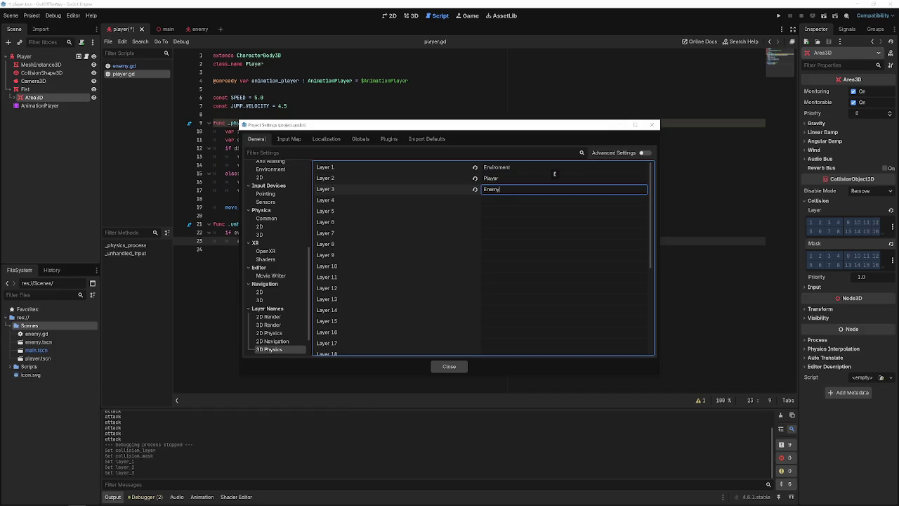
key("BackSpace")
key("BackSpace")
key("BackSpace")
type("A")
key("Tab")
Name layer 5 Enemy and layer 7 Interaction, then close Project Settings.
type("Ene")
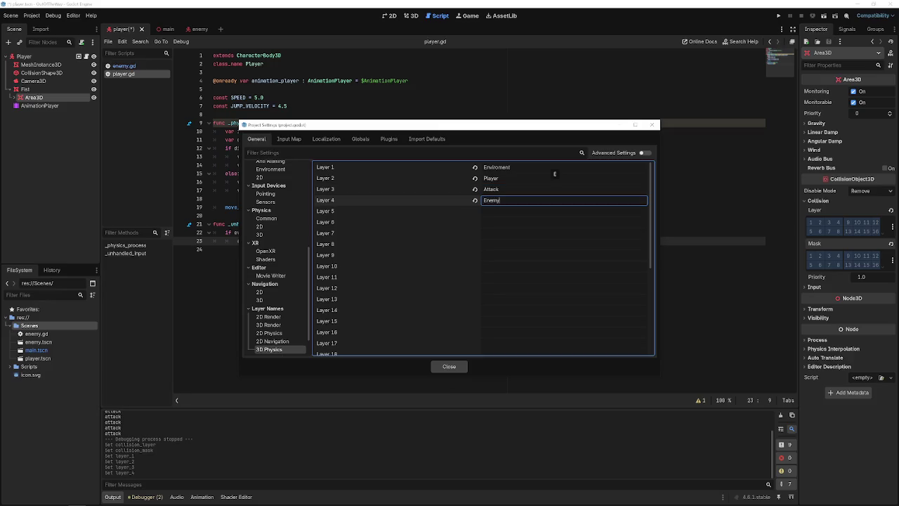
key("Tab")
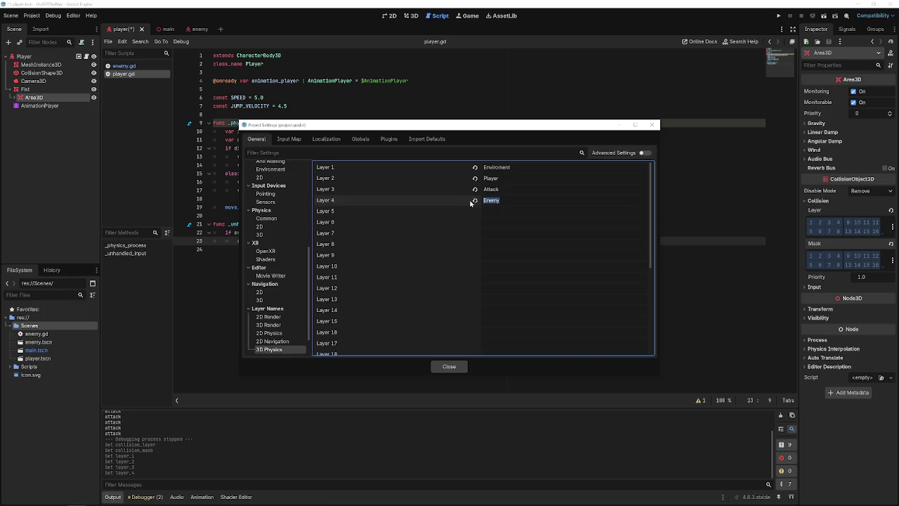
key("Tab")
type("Enemy")
key("Tab")
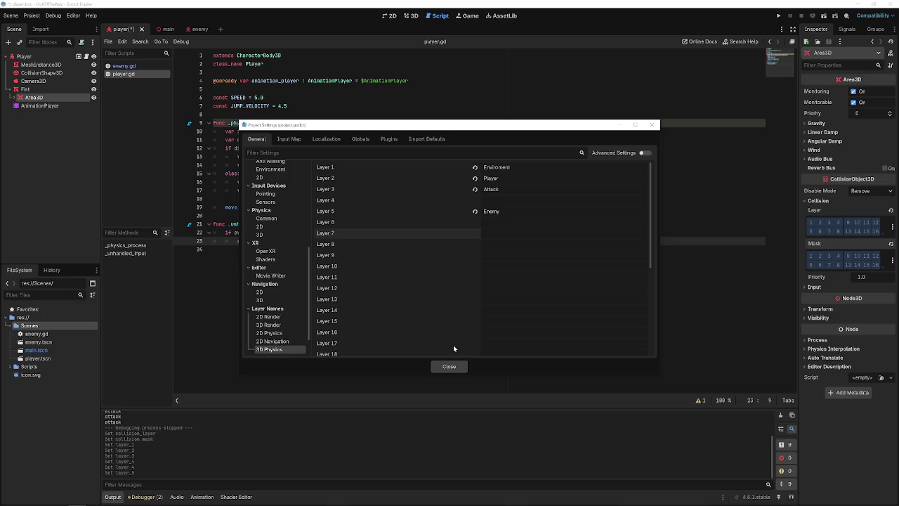
type("Interaction")
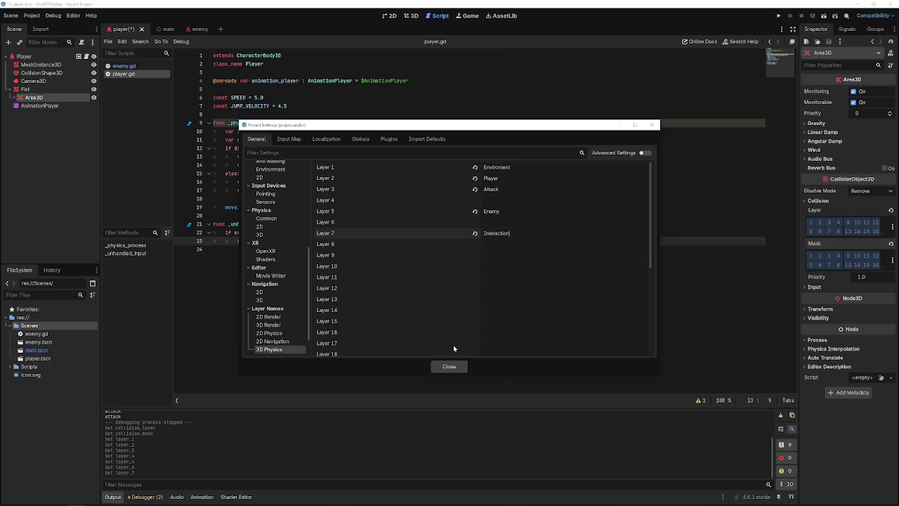
type("s")
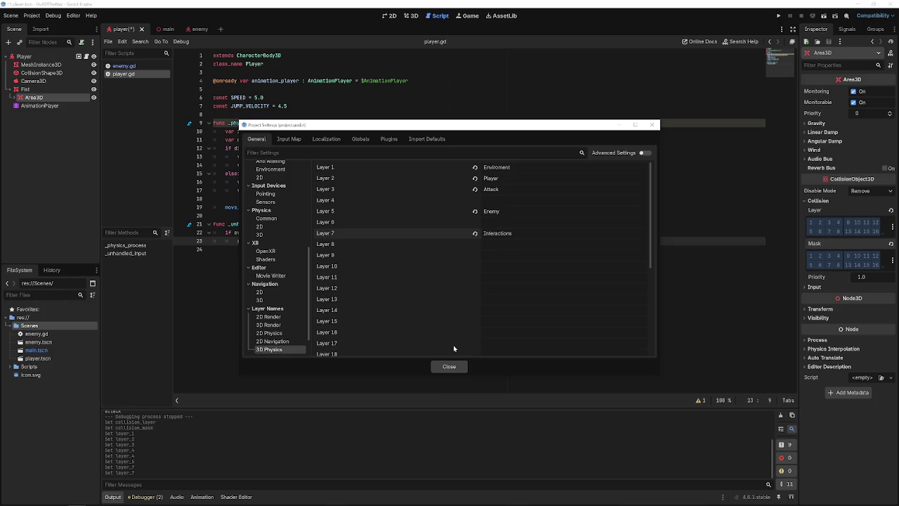
left_click(521, 246)
left_click(522, 232)
left_click(525, 245)
key("BackSpace")
left_click(498, 244)
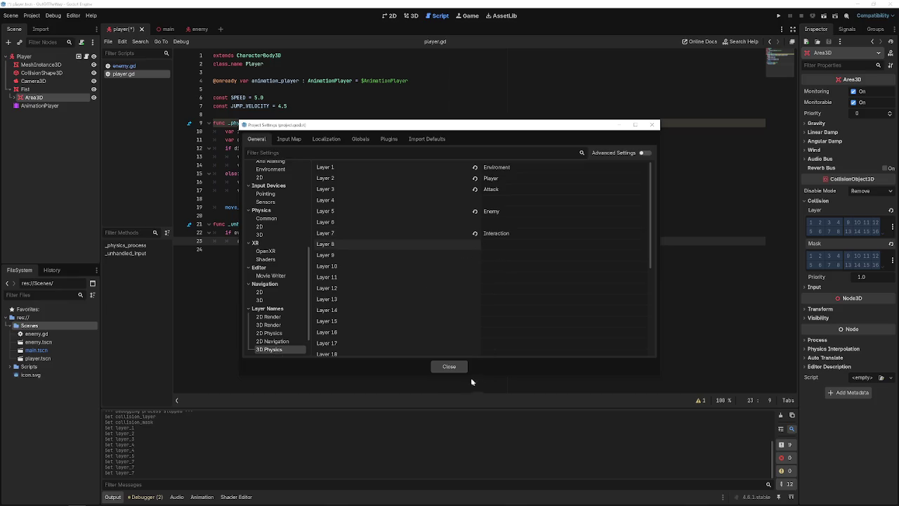
left_click(453, 366)
left_click(390, 258)
Glance at the enemy.gd script and return to player.gd.
left_click(386, 243)
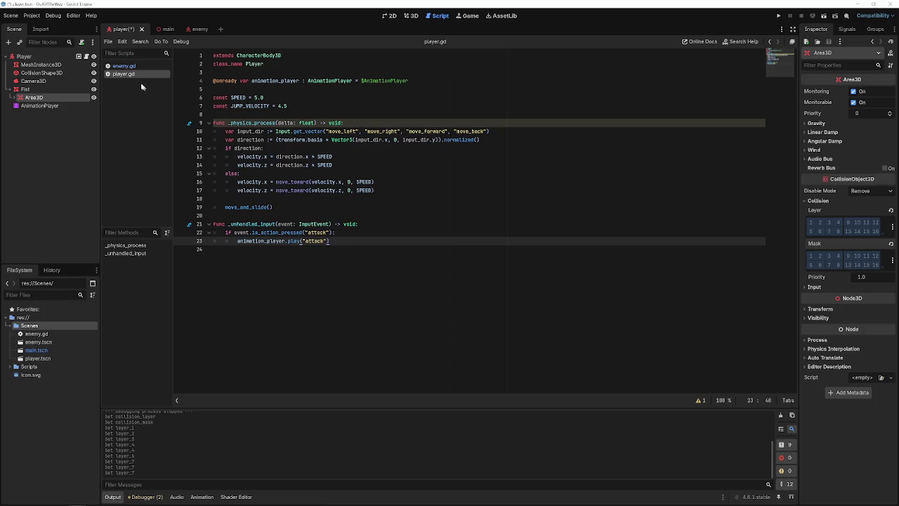
left_click(130, 67)
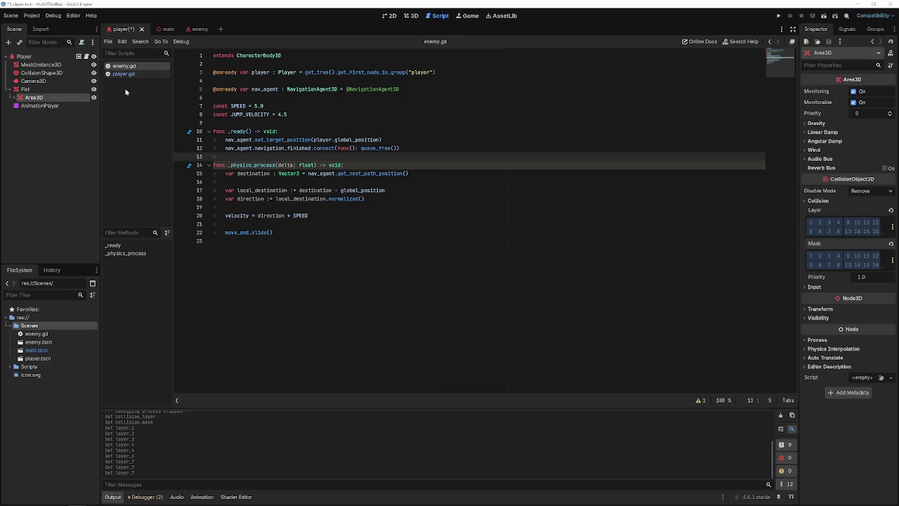
left_click(124, 74)
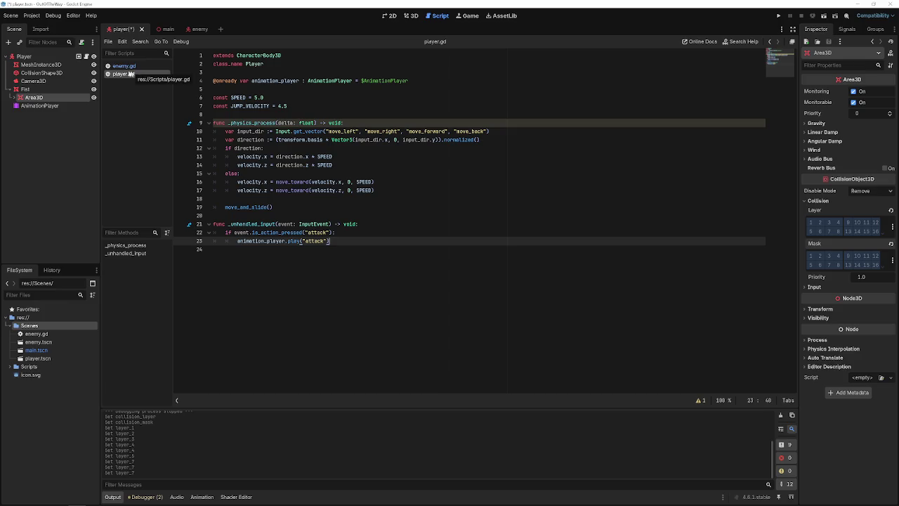
Select the AnimationPlayer and start a new animation, typing the name 'attack'.
left_click(55, 106)
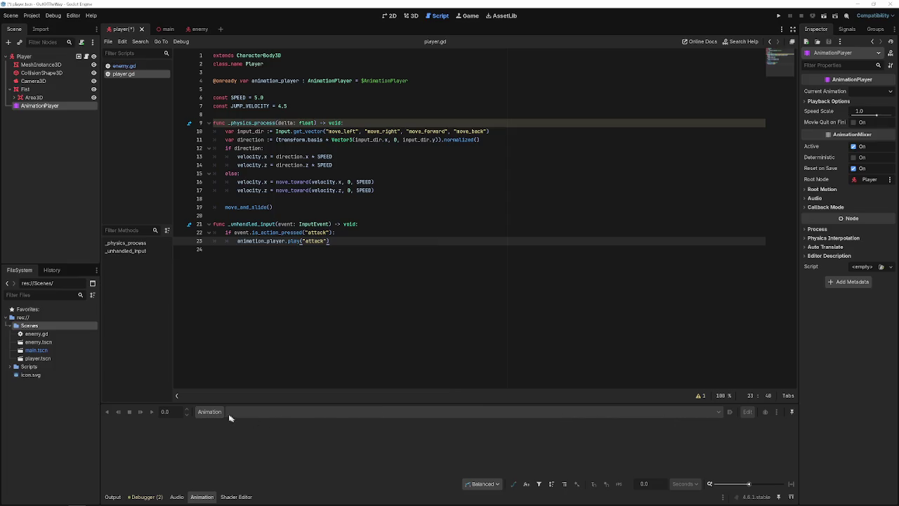
left_click(210, 412)
left_click(215, 427)
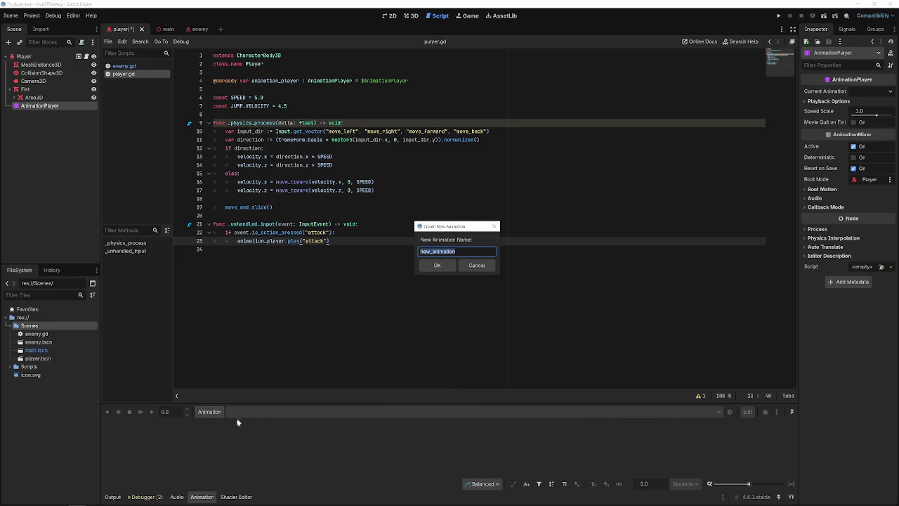
type("attac")
Create the 'attack' animation and key the Fist's starting position on a new position track.
key("Return")
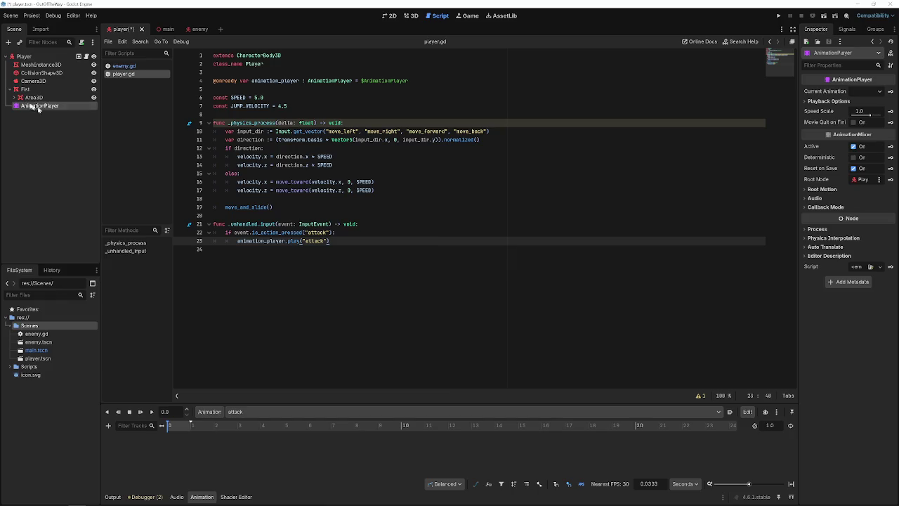
left_click(25, 89)
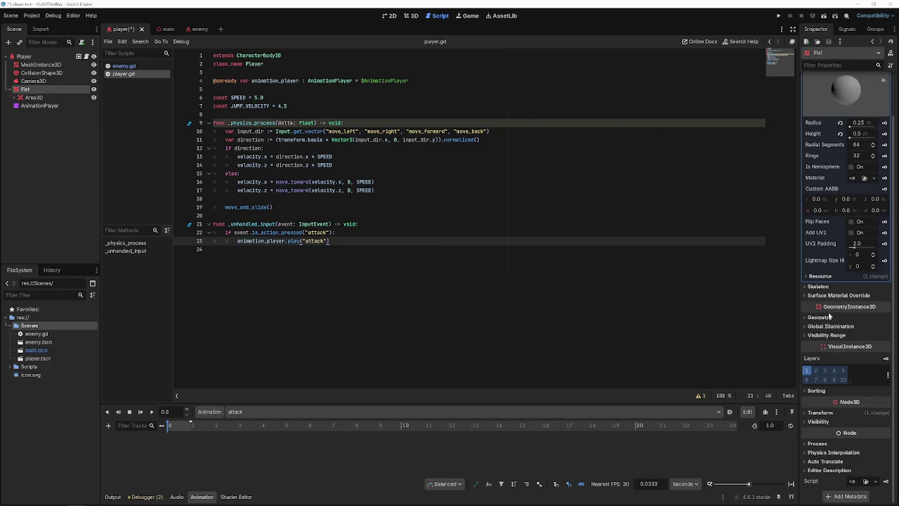
left_click(820, 413)
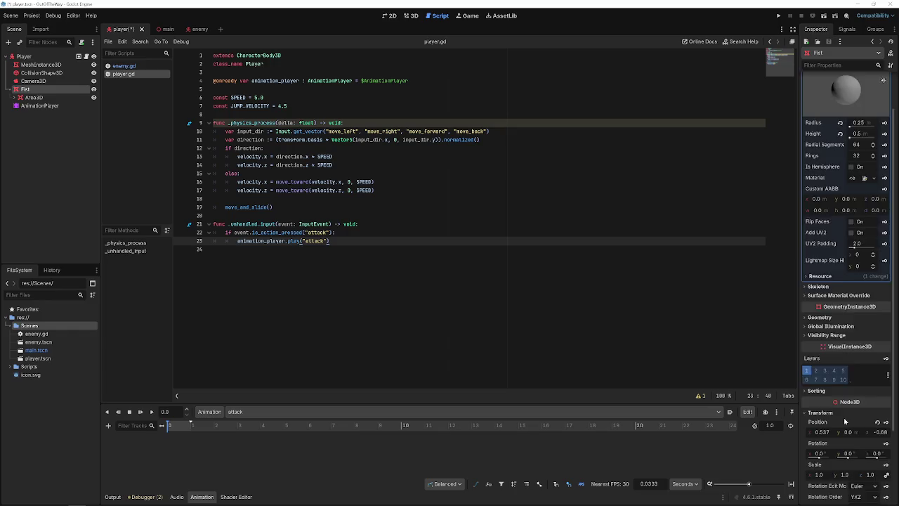
scroll(845, 421, "down", 3)
left_click(885, 325)
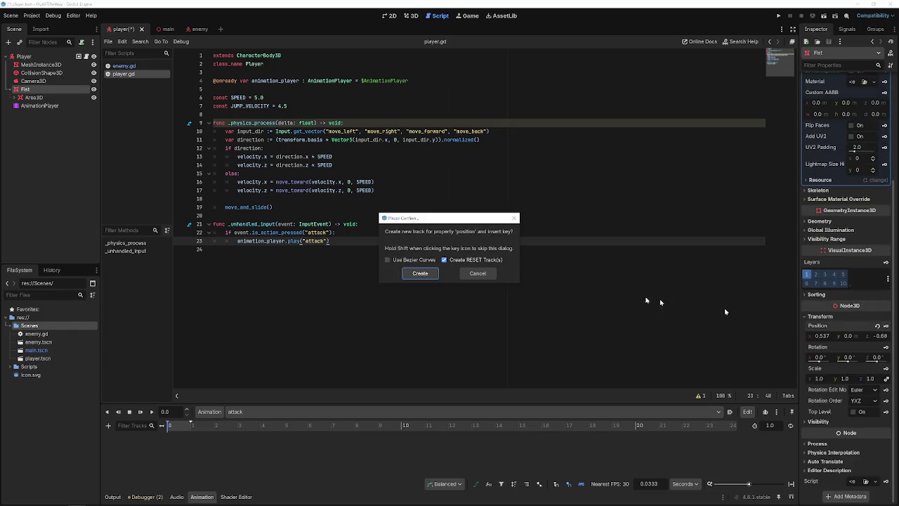
left_click(420, 273)
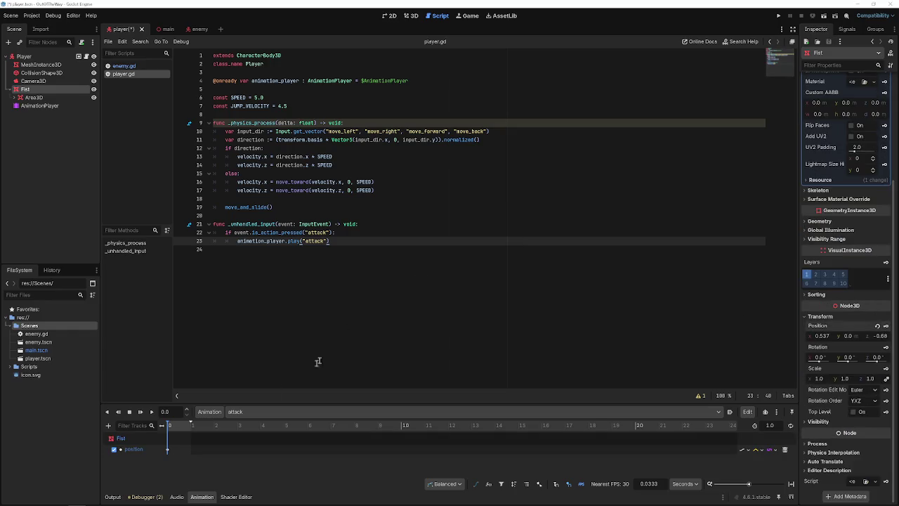
Set the animation time to 0.5 s and switch to the 3D view.
left_click(192, 427)
key("Return")
left_click(412, 16)
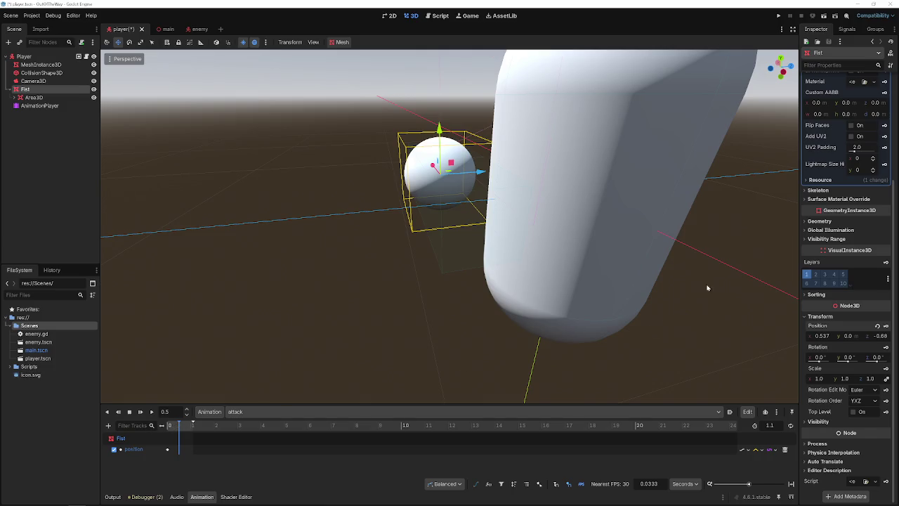
Push the Fist forward to z -1.21 and set the attack animation length to 0.5 s.
left_click_drag(480, 171, 406, 176)
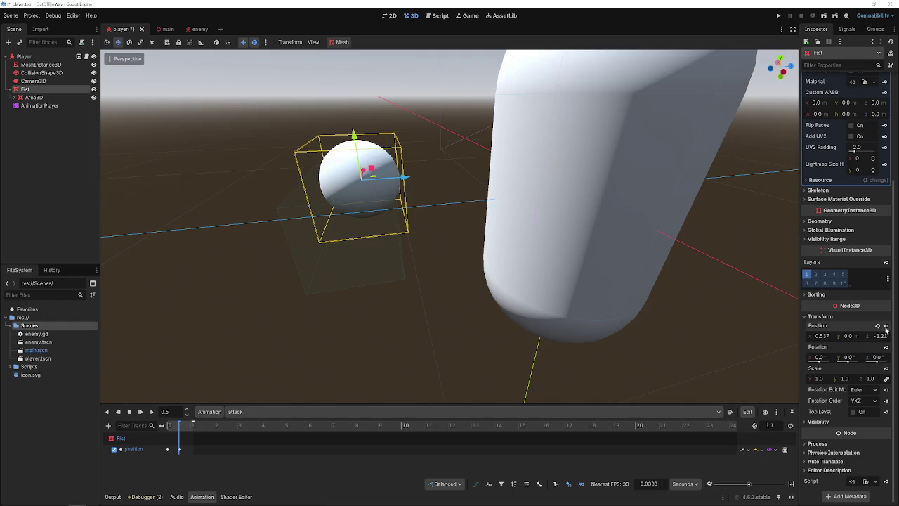
left_click(189, 424)
type("0.5")
key("Return")
Try adding a Call Method track, then cancel the node selection.
left_click(108, 425)
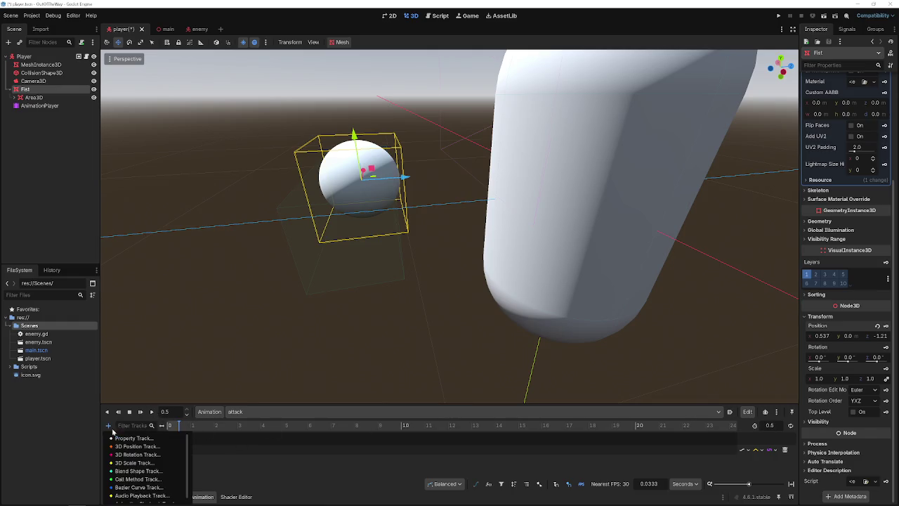
left_click(135, 479)
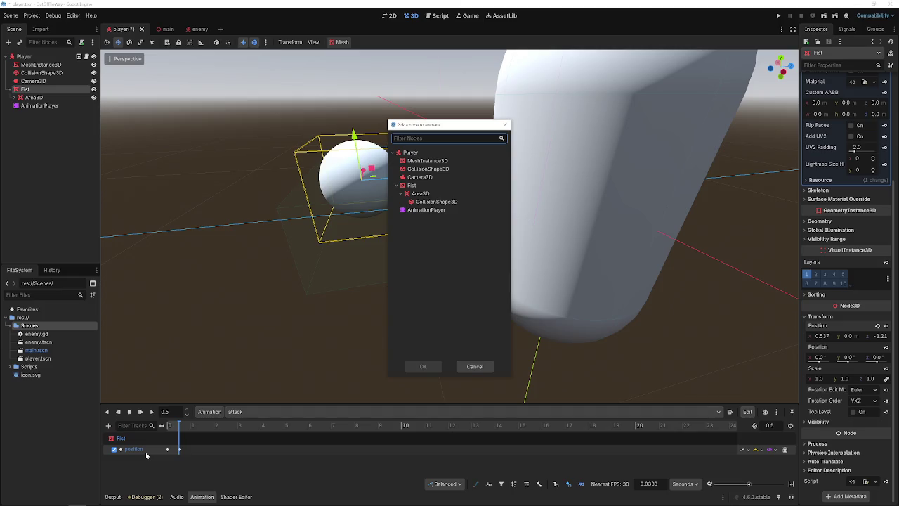
type("queu")
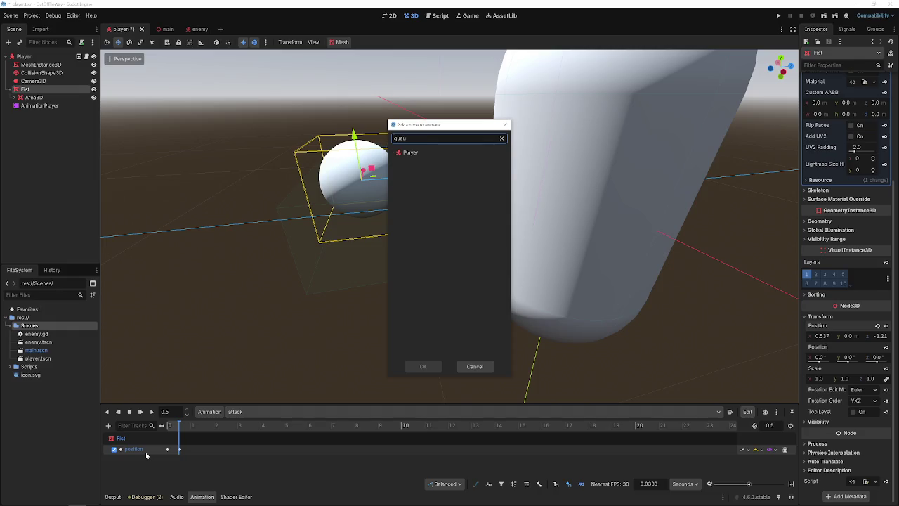
key("Escape")
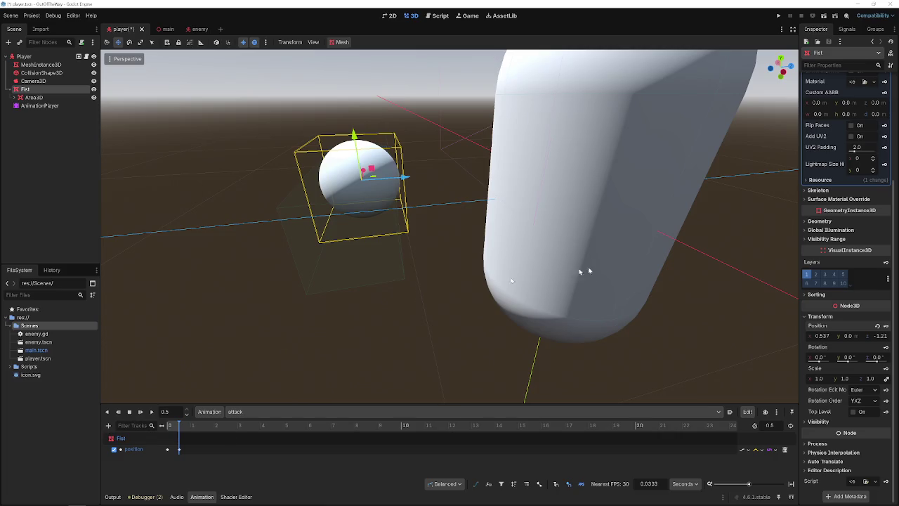
Select the hitbox CollisionShape3D under Fist > Area3D.
left_click(35, 97)
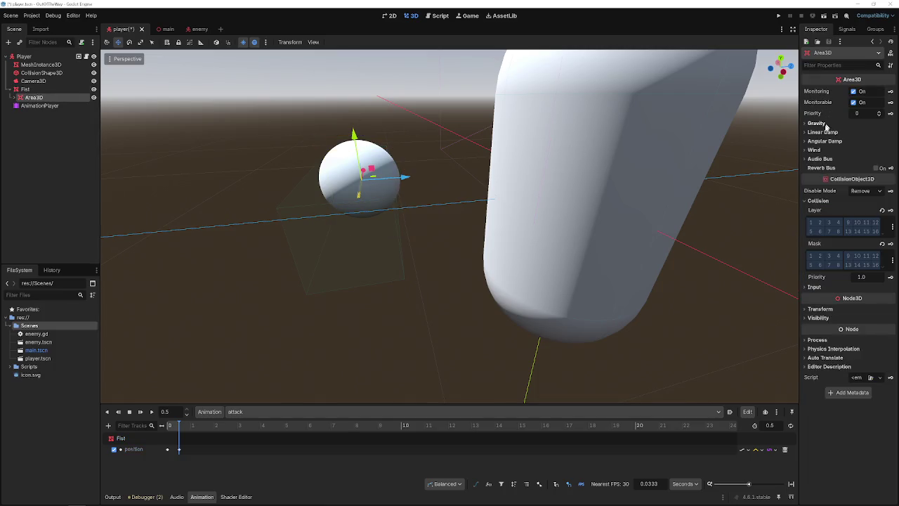
mouse_move(823, 198)
left_click(18, 97)
left_click(49, 105)
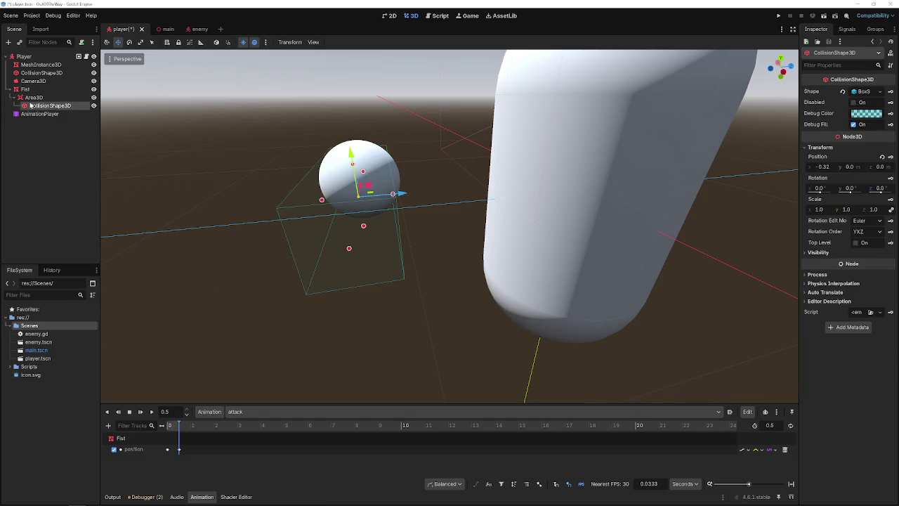
Create an animation track for the CollisionShape3D's Disabled property, then select the Fist position key.
left_click(854, 103)
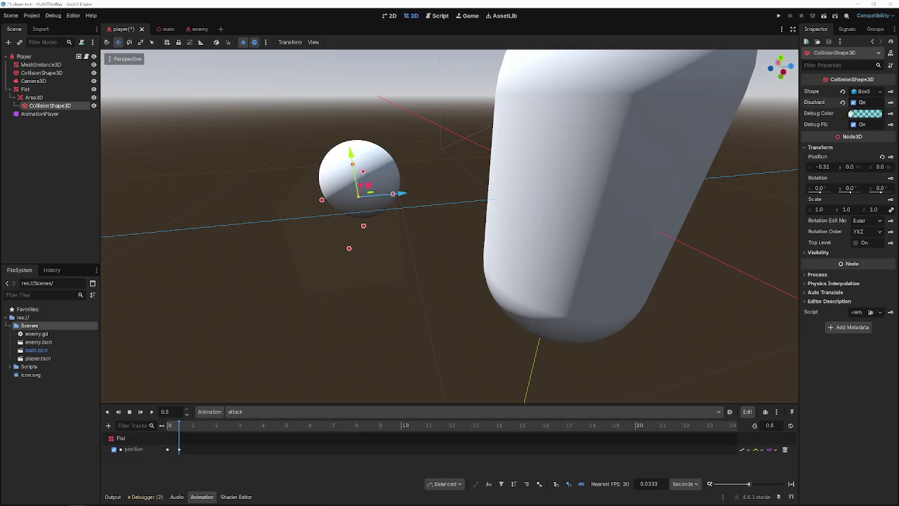
left_click(854, 103)
left_click(891, 103)
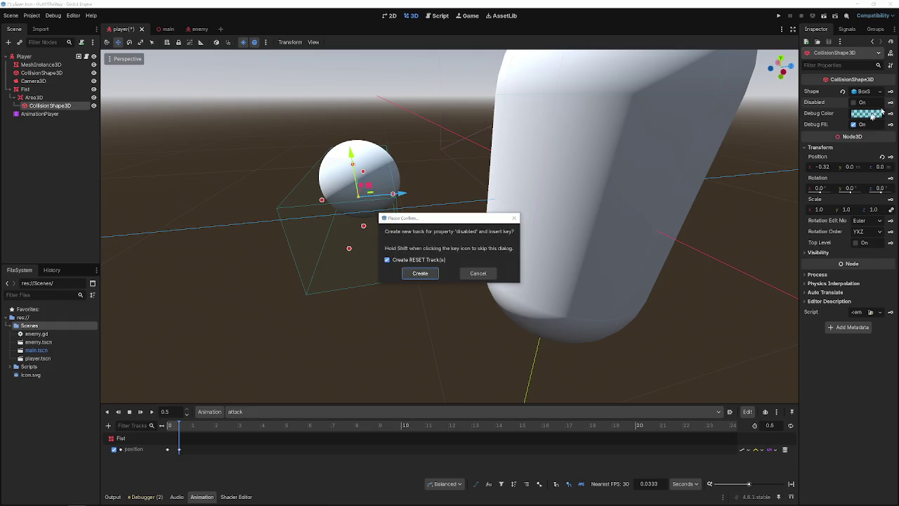
left_click(437, 275)
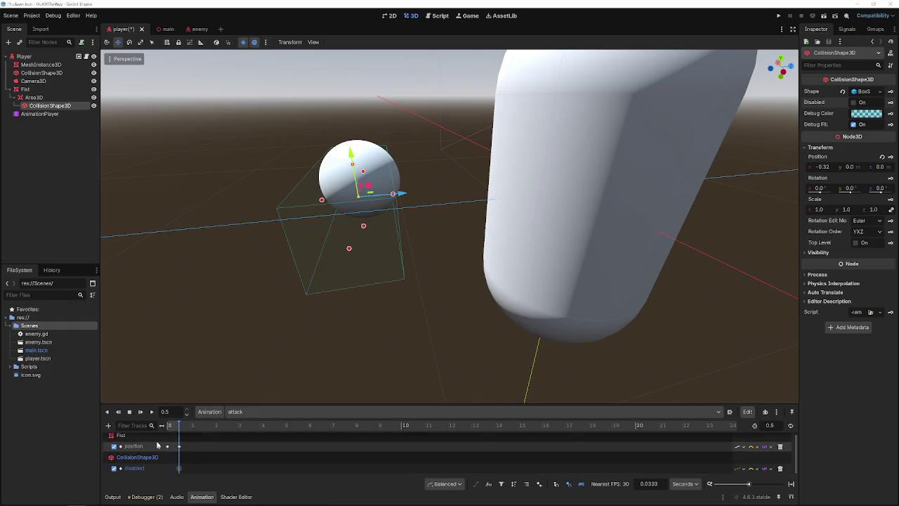
scroll(149, 460, "down", 1)
left_click(178, 446)
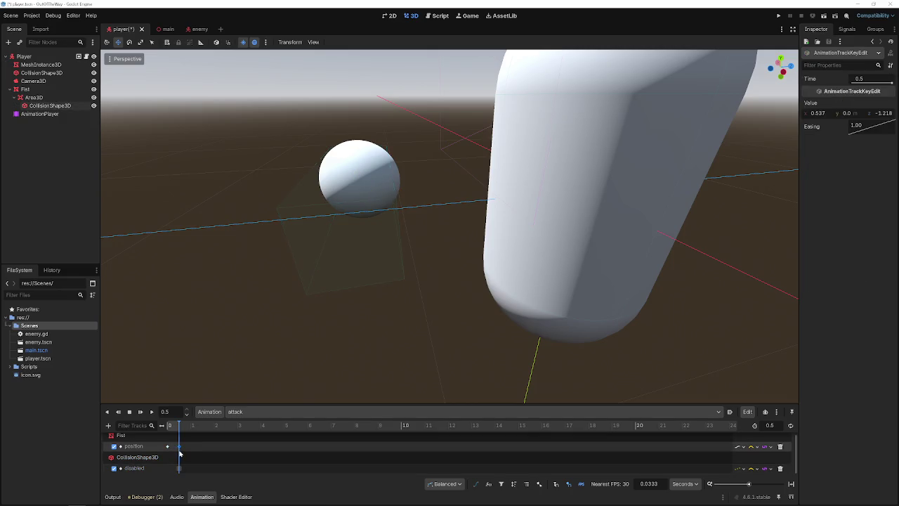
Nudge the position key and put it back at 0.5, then preview the attack animation.
left_click_drag(178, 454, 178, 454)
left_click_drag(180, 448, 181, 450)
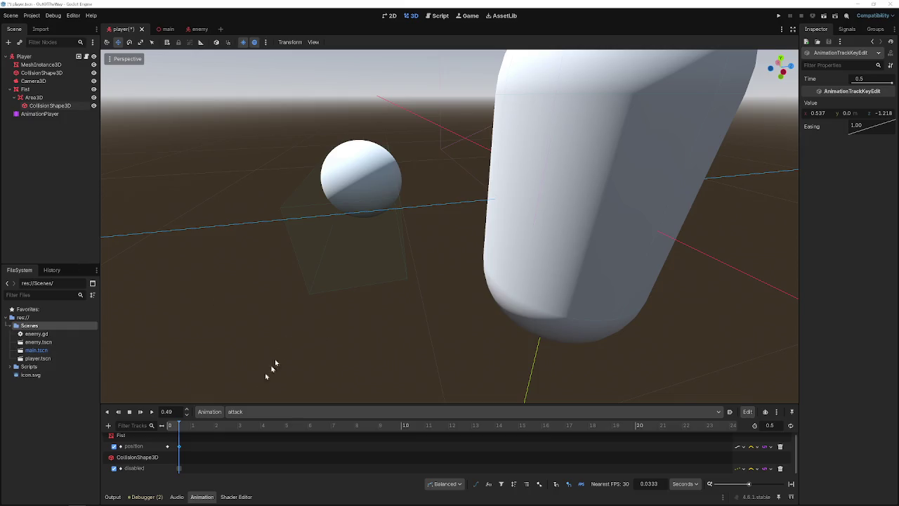
left_click(179, 435)
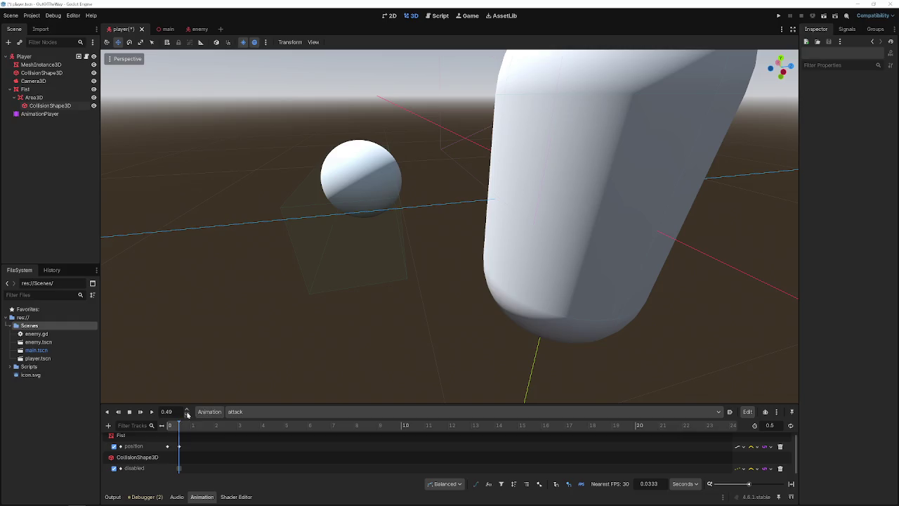
left_click(151, 413)
left_click(152, 413)
left_click(152, 413)
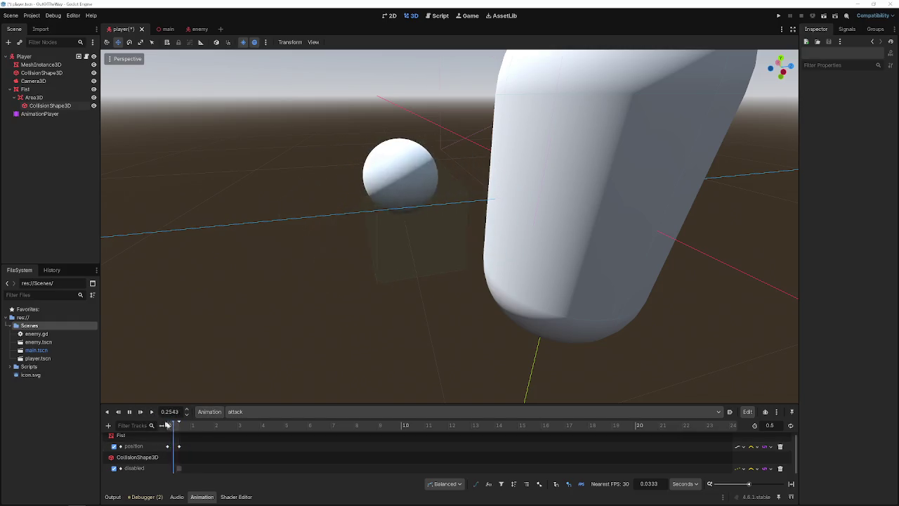
Select only the Fist position key at 0.5 and put the playhead at 0.25 s.
left_click(179, 446)
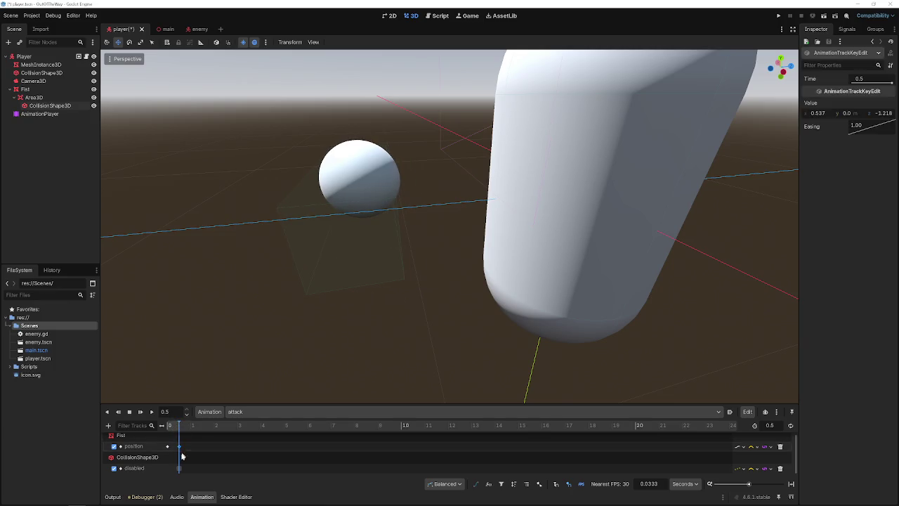
left_click(180, 469, "shift")
left_click(178, 469, "shift")
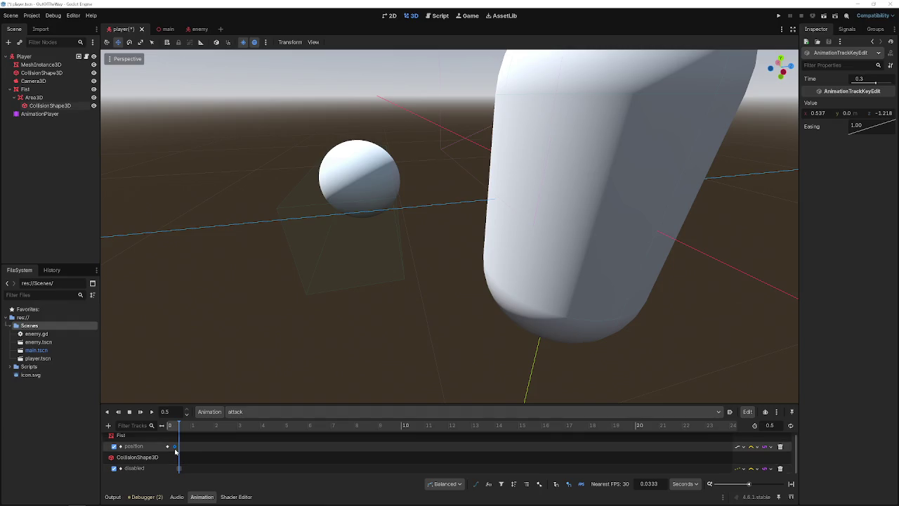
left_click(175, 447)
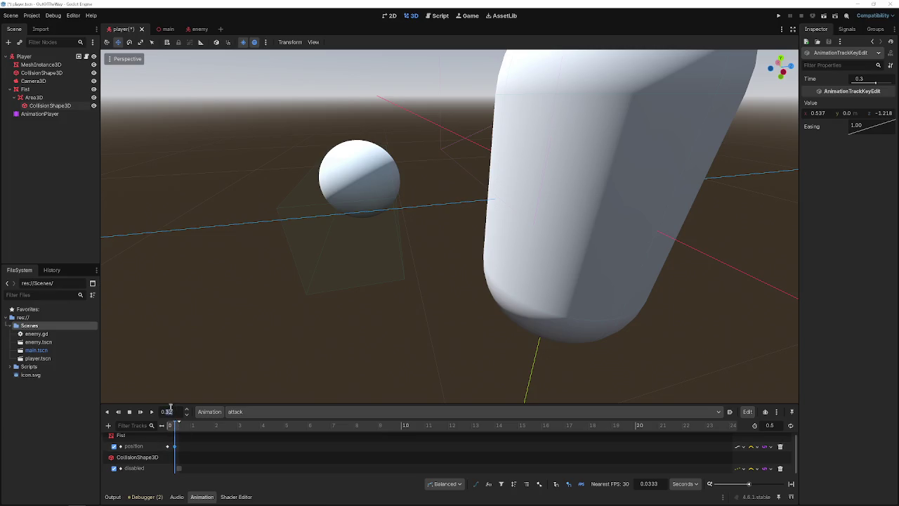
type("5")
key("Return")
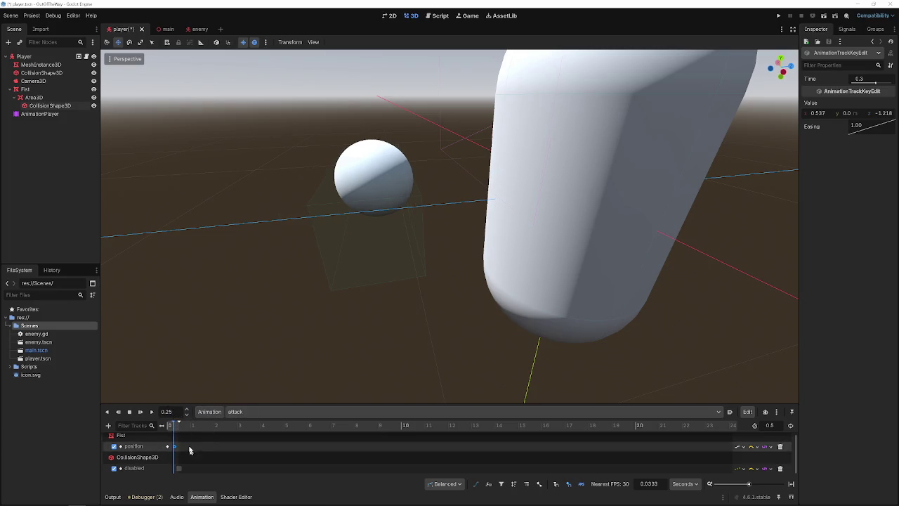
Set the Fist's forward position key Time to 0.25 in the Inspector.
left_click_drag(175, 448, 173, 447)
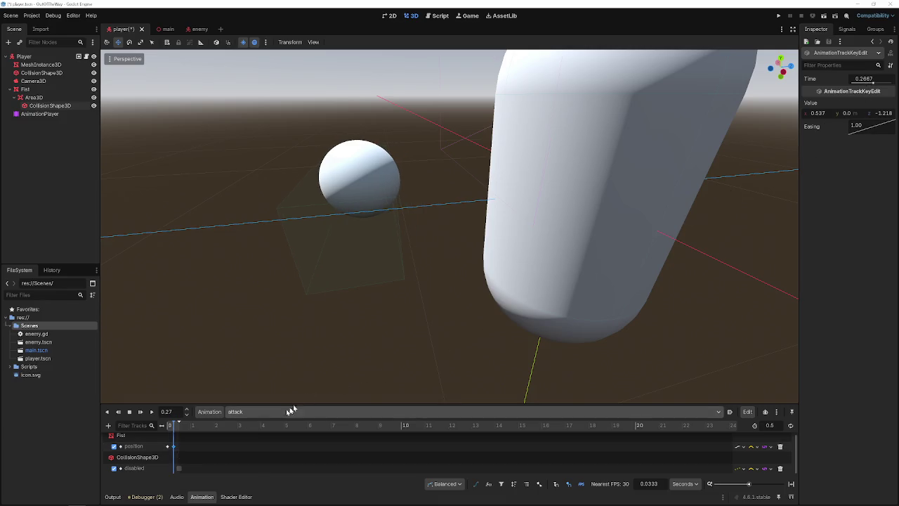
left_click(861, 76)
type("0.25")
key("Return")
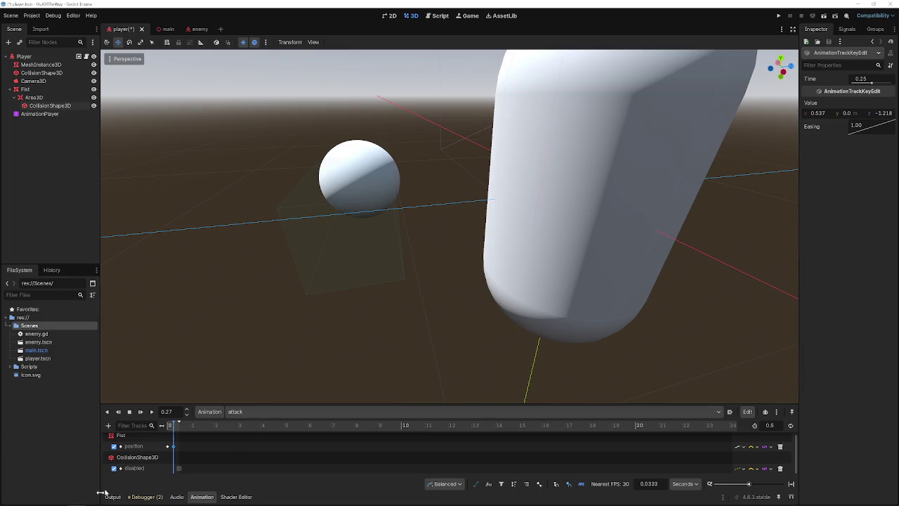
Select the disabled-track key, rewind the playhead to 0, and reselect the hitbox CollisionShape3D.
left_click(178, 468)
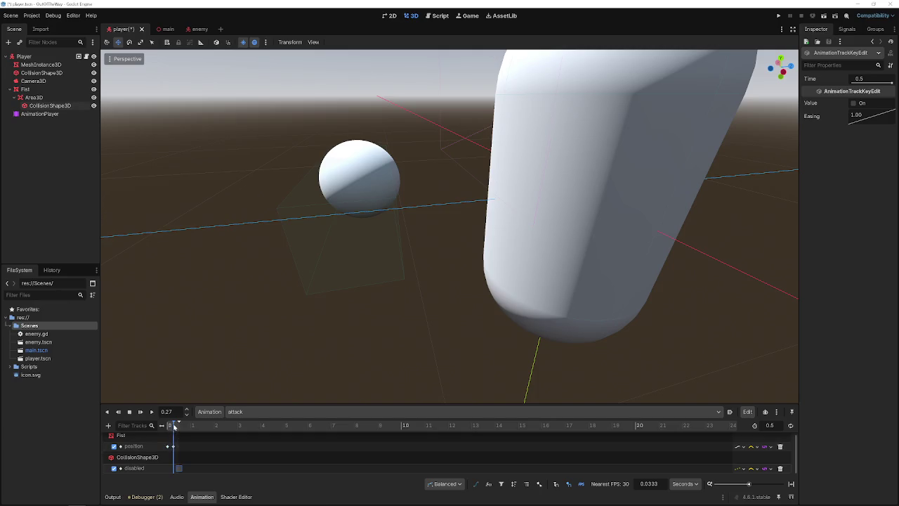
left_click_drag(175, 425, 170, 425)
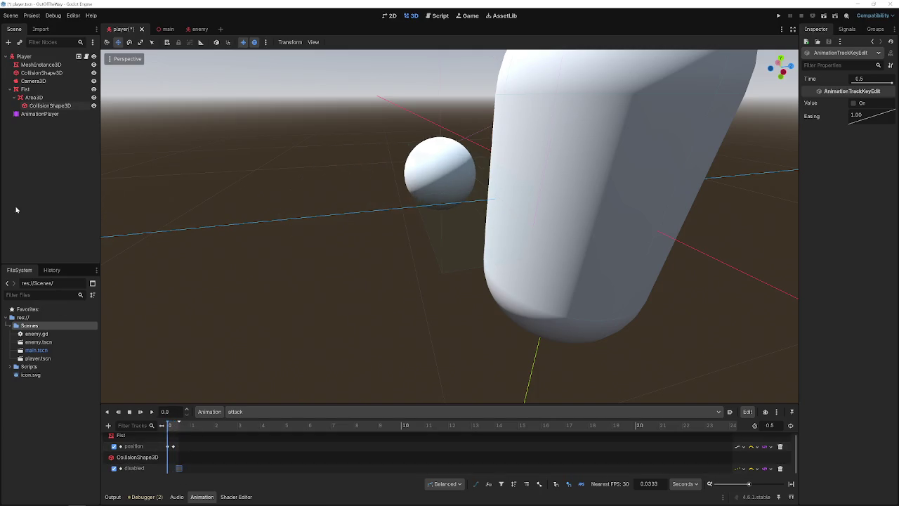
left_click(61, 106)
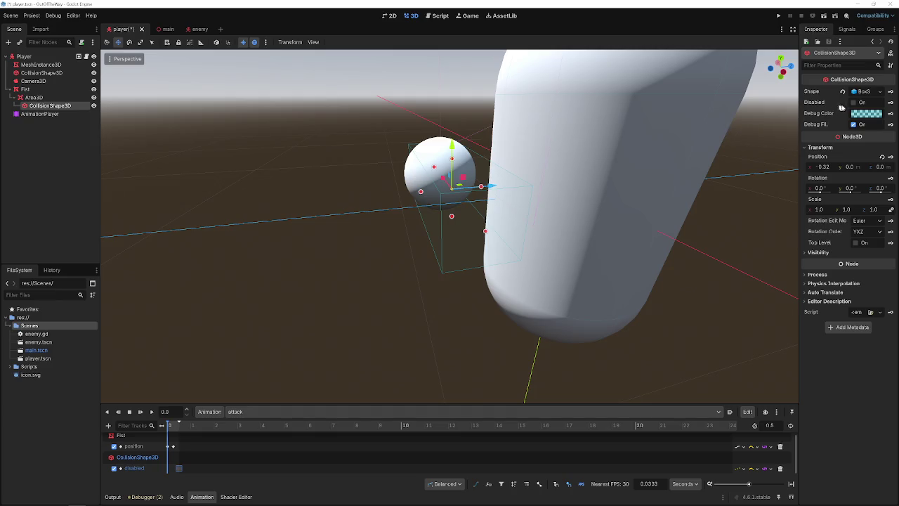
Key the hitbox CollisionShape3D as Disabled at 0.0 s and preview the animation.
left_click(890, 102)
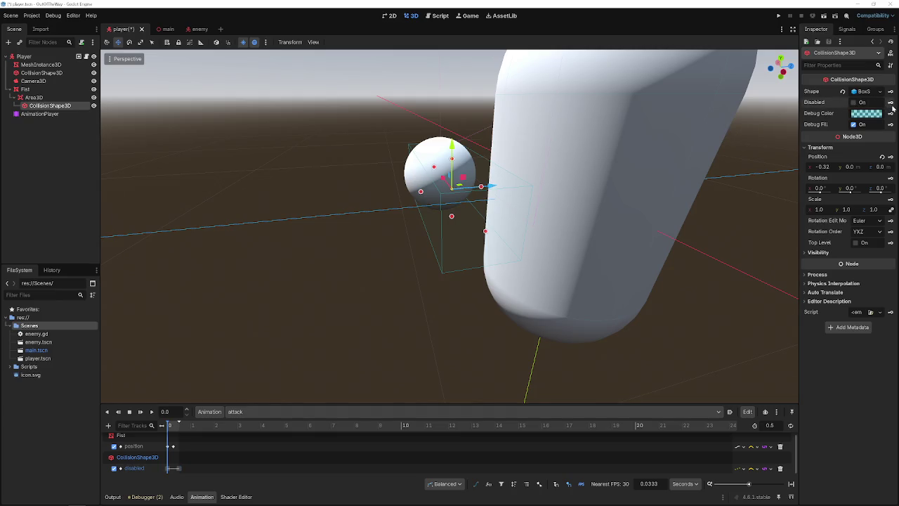
left_click(853, 103)
left_click(891, 102)
scroll(499, 306, "down", 5)
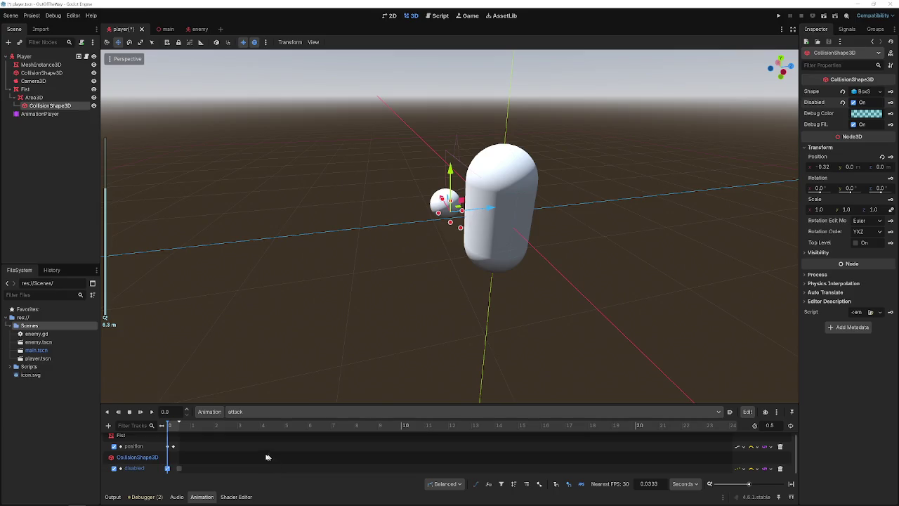
left_click(151, 412)
left_click(152, 413)
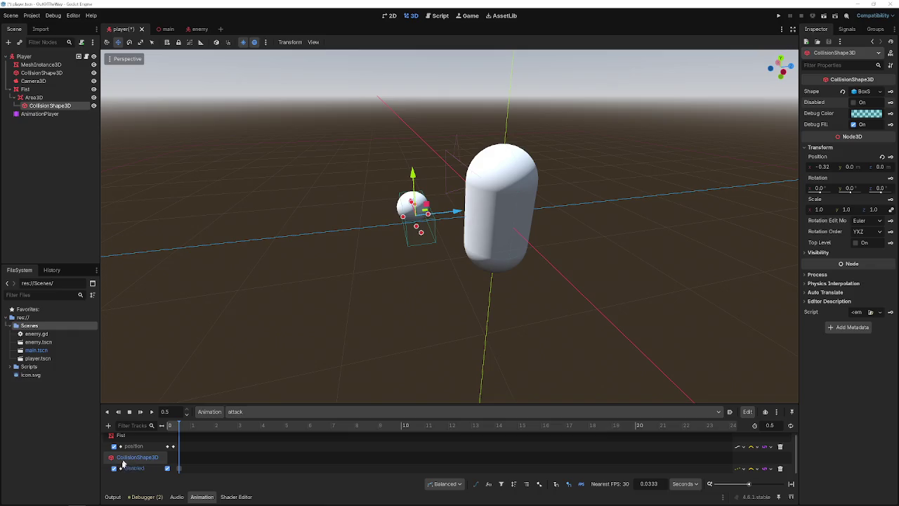
Save the scene, move the Fist's rest position key to 0.5 s, preview, and run the project.
left_click(170, 446)
key("ctrl+s")
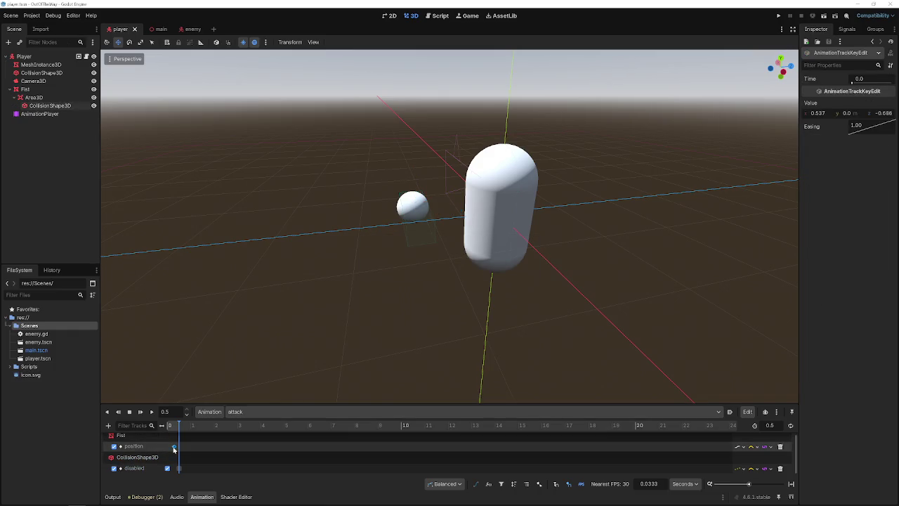
mouse_move(173, 450)
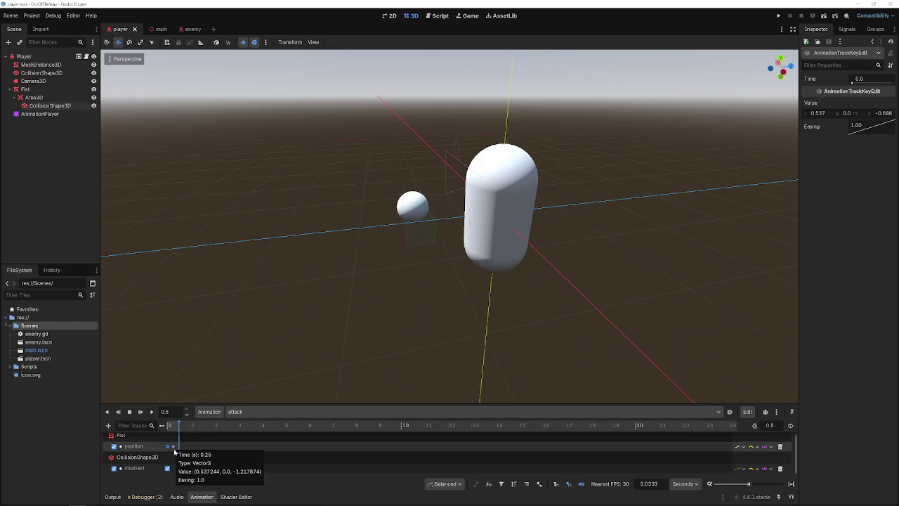
left_click_drag(173, 450, 179, 452)
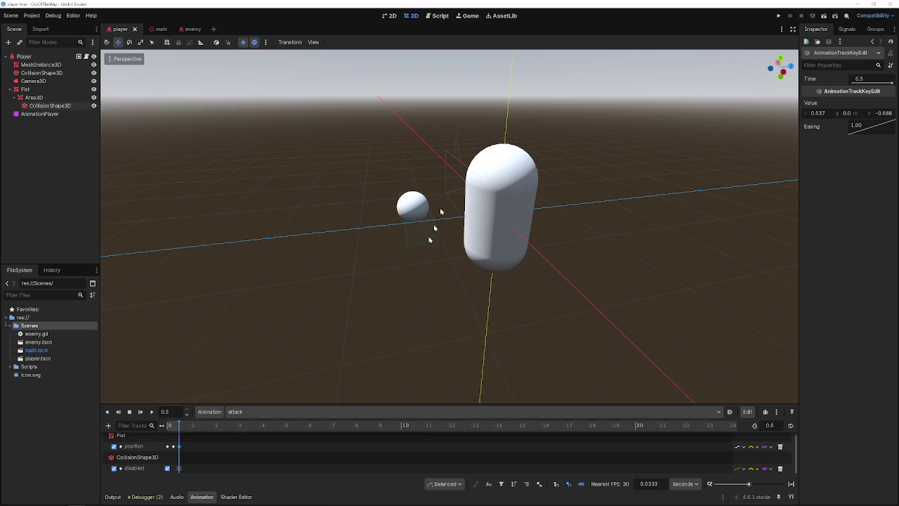
left_click(151, 411)
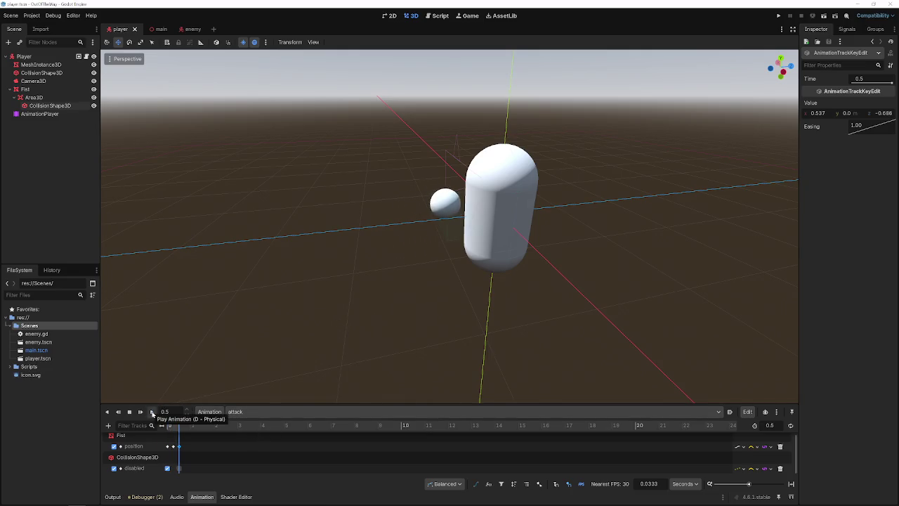
left_click(778, 15)
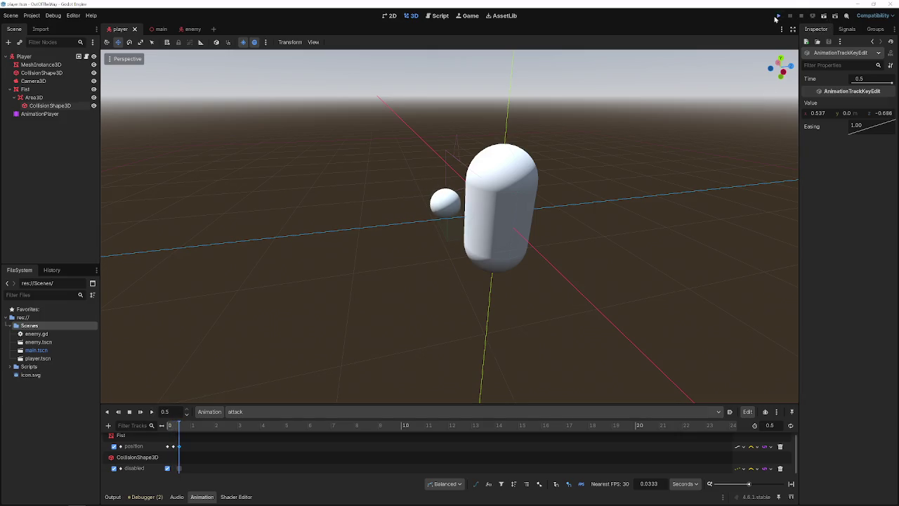
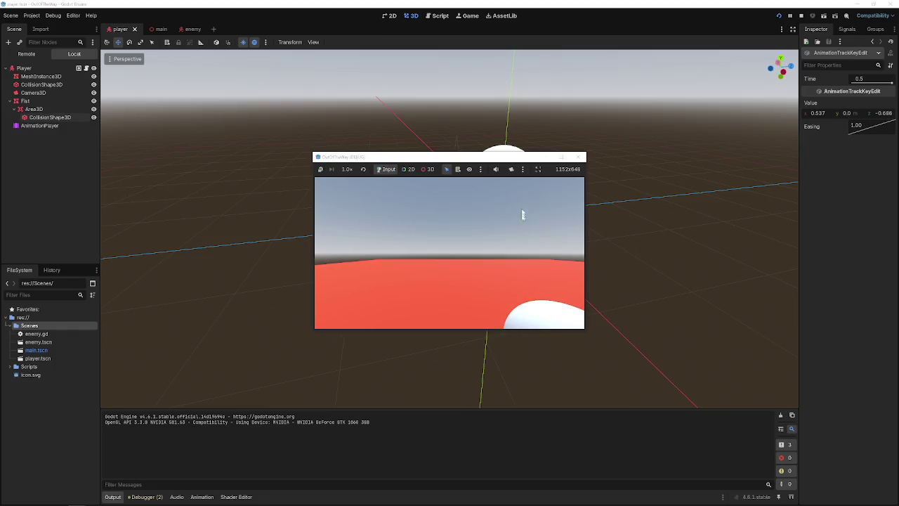
Stop the running game and open player.gd in the script editor at its last line.
left_click(580, 156)
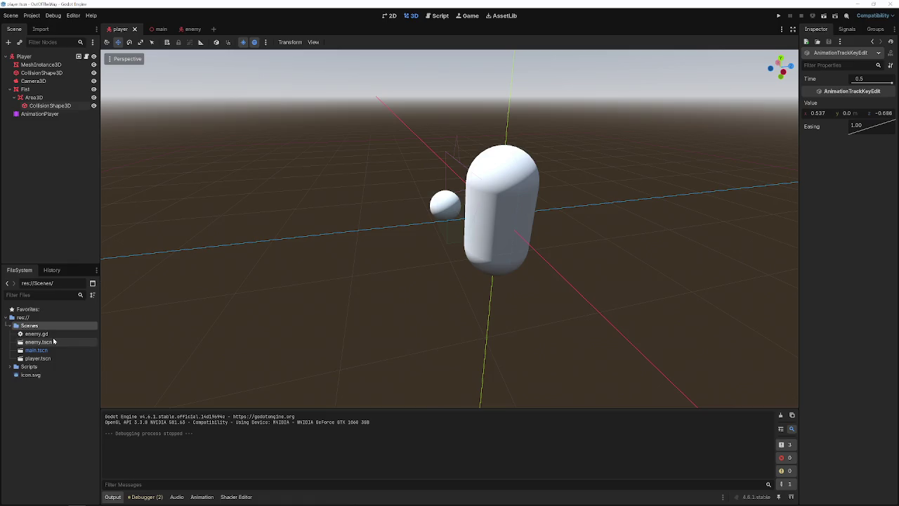
left_click(437, 17)
left_click(290, 292)
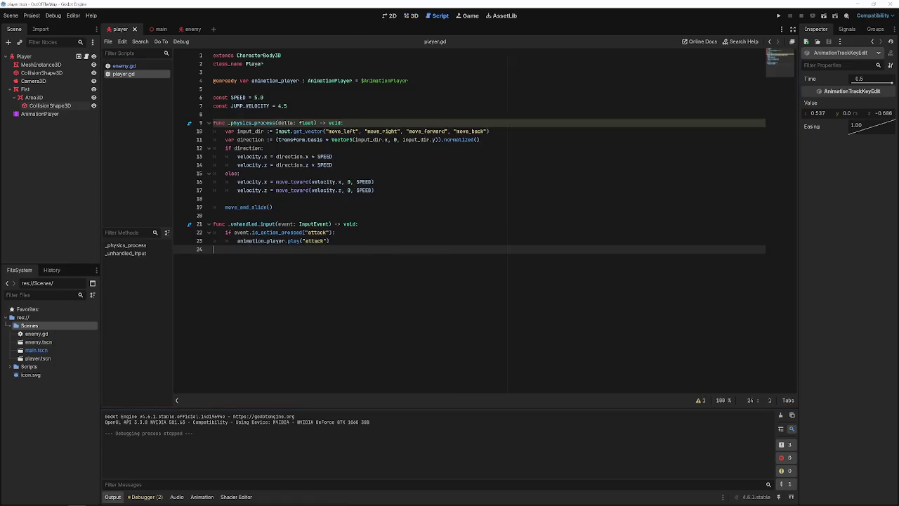
Try edits to _unhandled_input, then undo back to the saved version of player.gd.
double_click(277, 232)
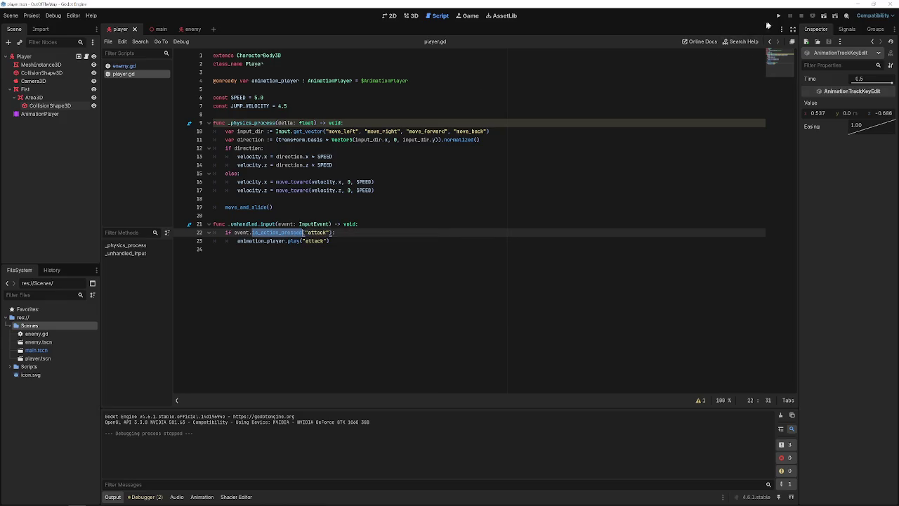
left_click(338, 233)
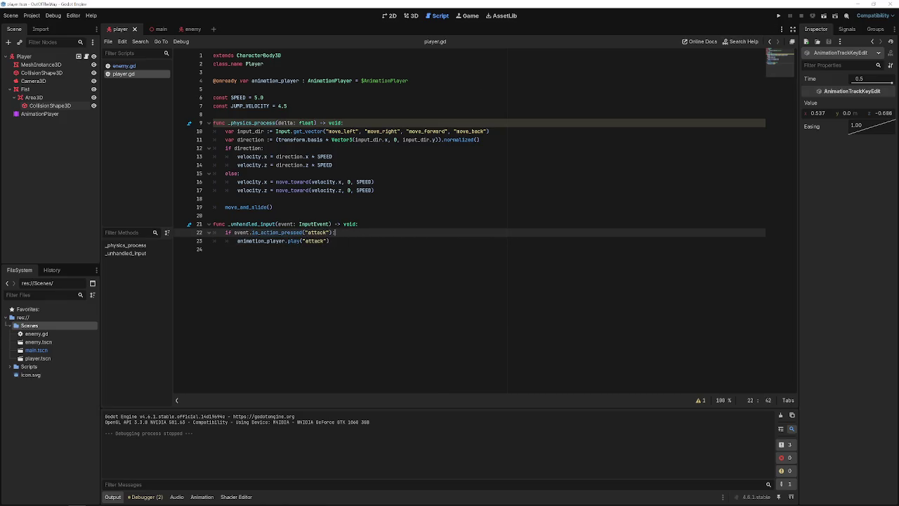
key("Return")
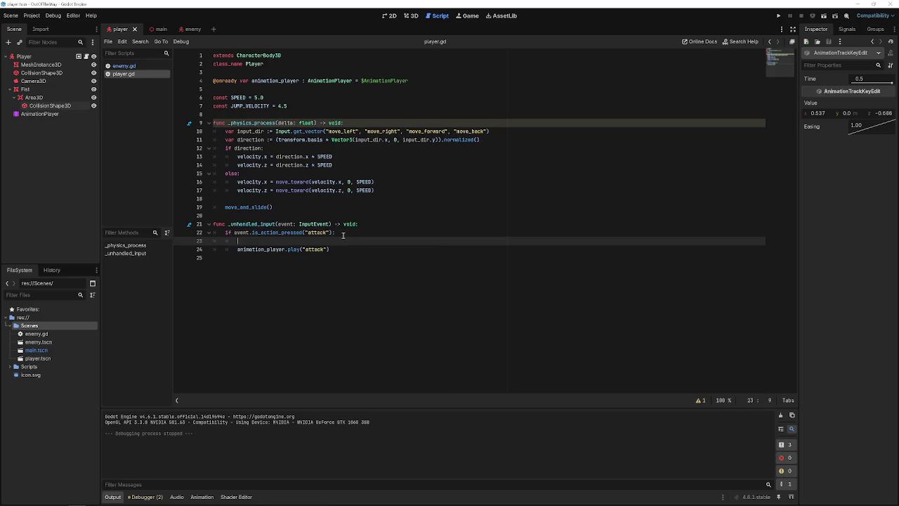
key("ctrl+z")
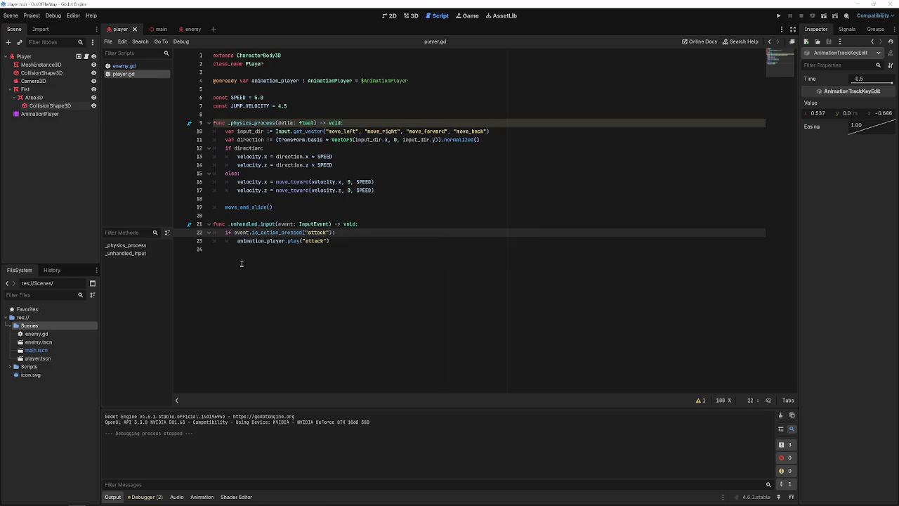
left_click(365, 248)
key("shift+Up")
key("shift+Up")
key("shift+Up")
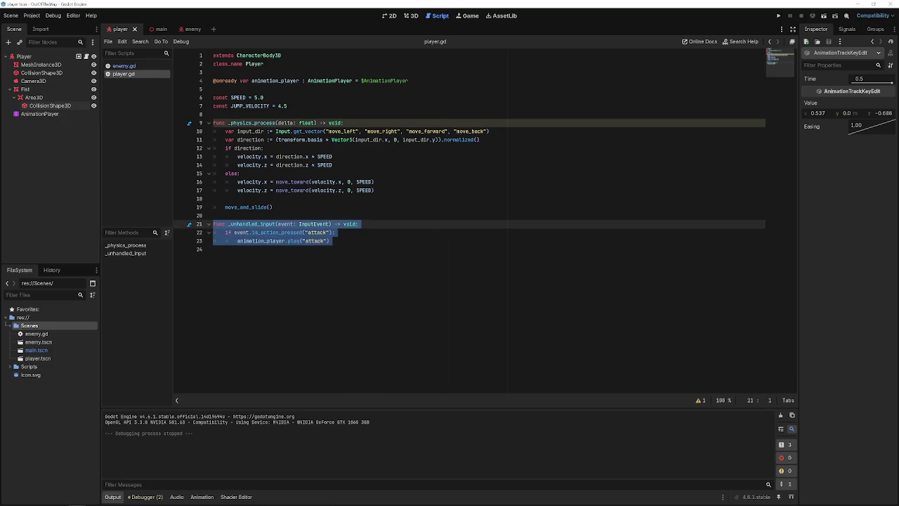
key("Delete")
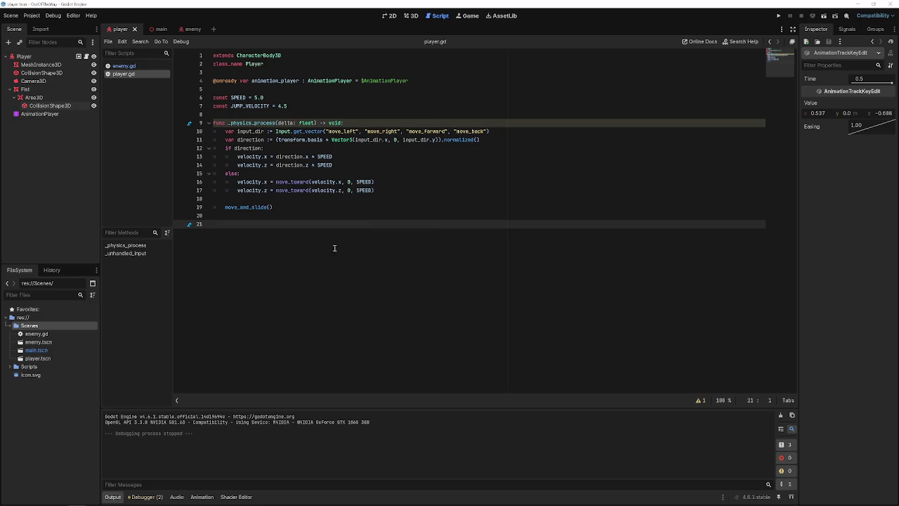
key("ctrl+z")
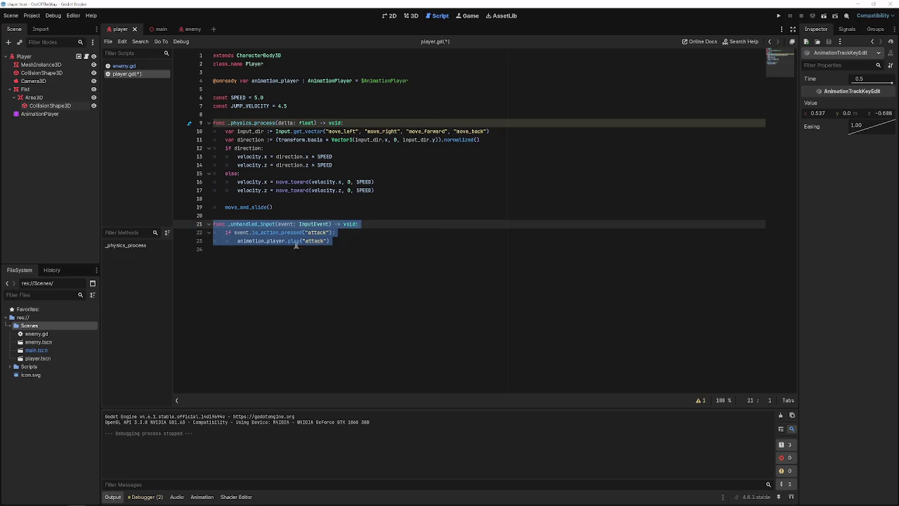
left_click(361, 244)
key("ctrl+shift+Return")
key("ctrl+s")
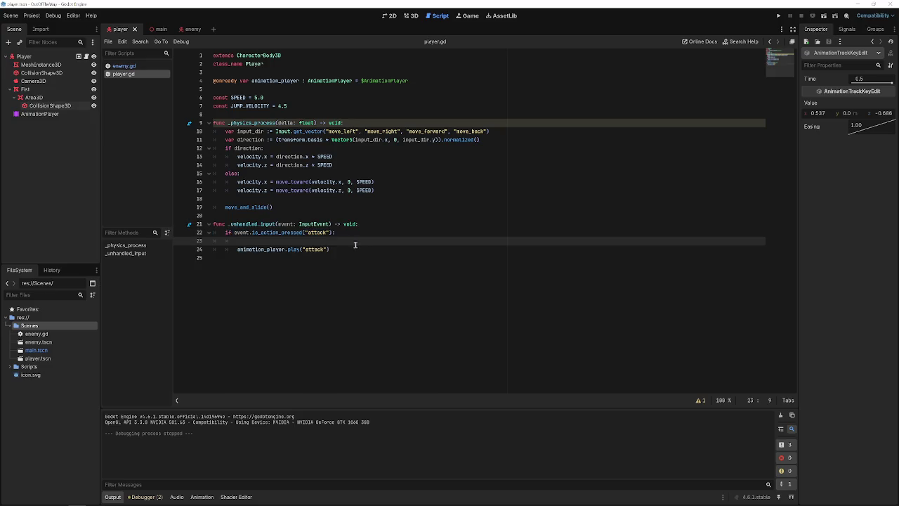
Delete the attack if block and play call from _unhandled_input, leaving pass, and save.
key("BackSpace")
left_click_drag(331, 241, 160, 231)
key("BackSpace")
key("ctrl+s")
Insert a blank line above _unhandled_input for new code.
key("Up")
key("Home")
key("Return")
key("Return")
key("Up")
key("Up")
Create the func _process(delta: float) -> void: signature using code completion.
type("func")
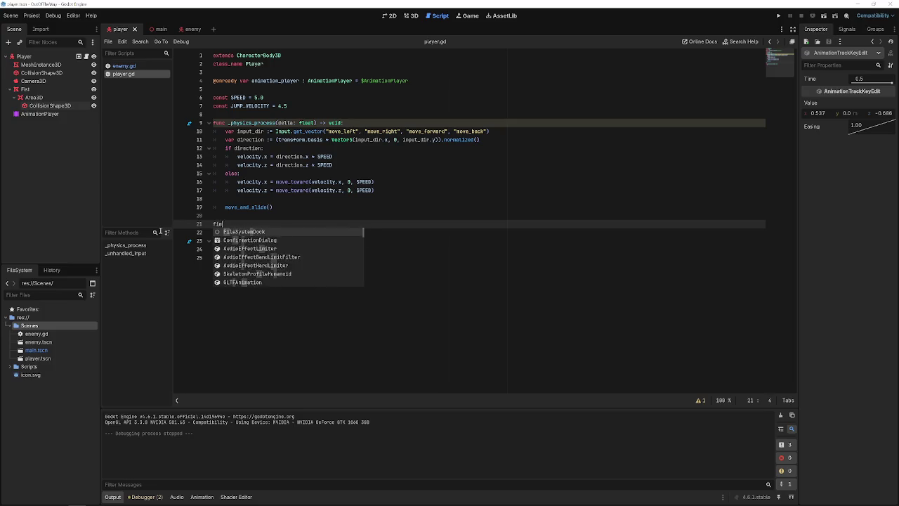
key("Escape")
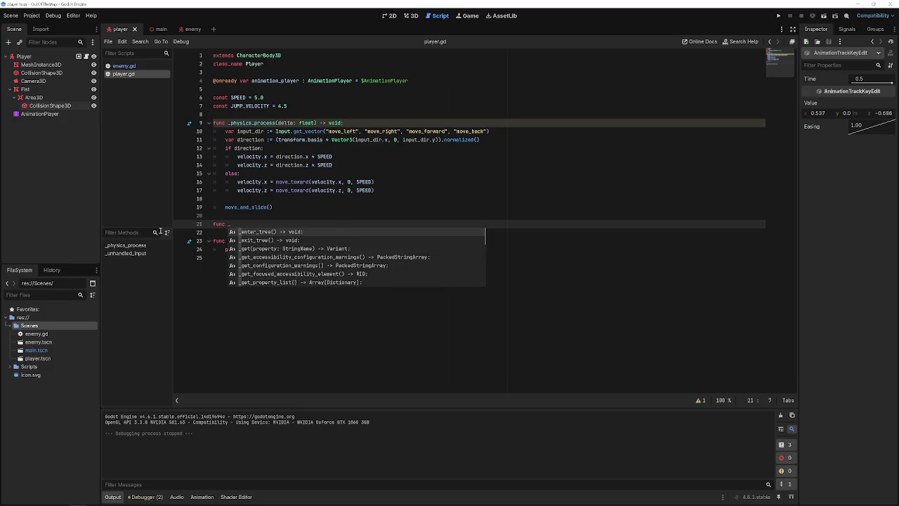
key("BackSpace")
key("BackSpace")
key("BackSpace")
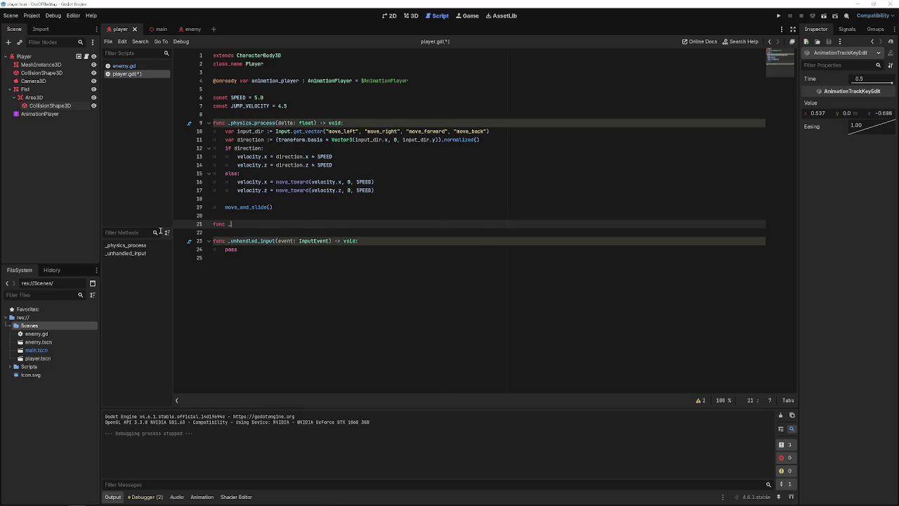
type("pro")
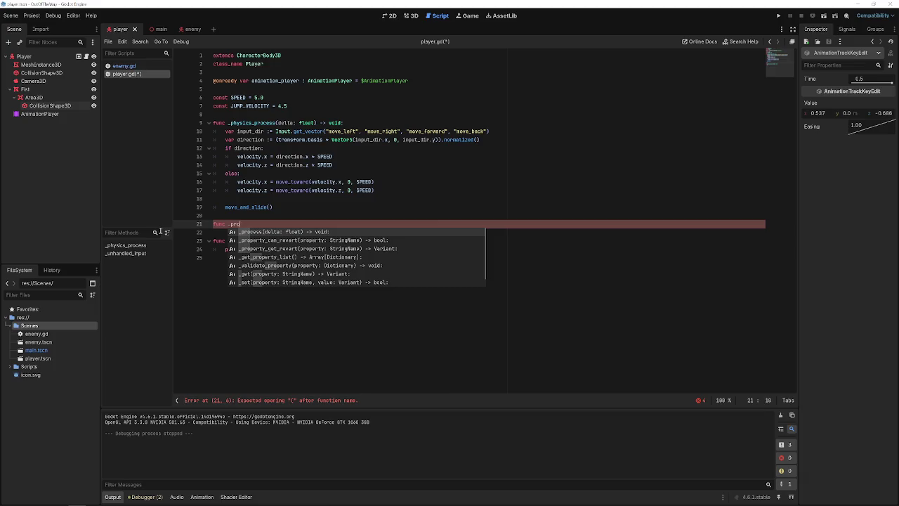
key("Return")
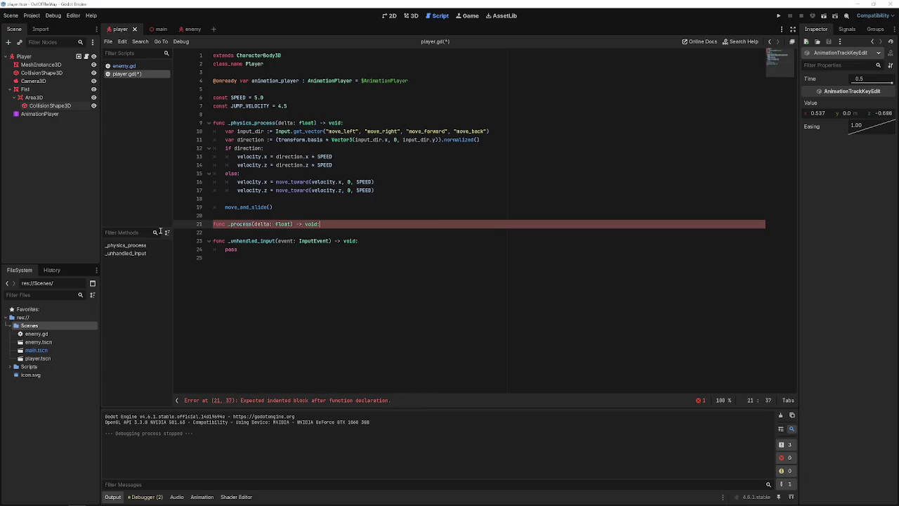
key("BackSpace")
key("BackSpace")
key("BackSpace")
type("pro")
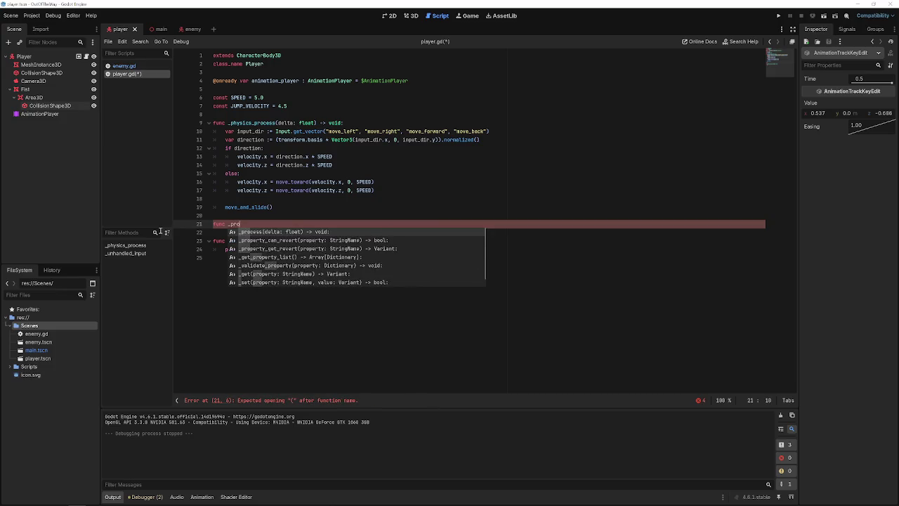
key("Down")
key("Down")
key("Down")
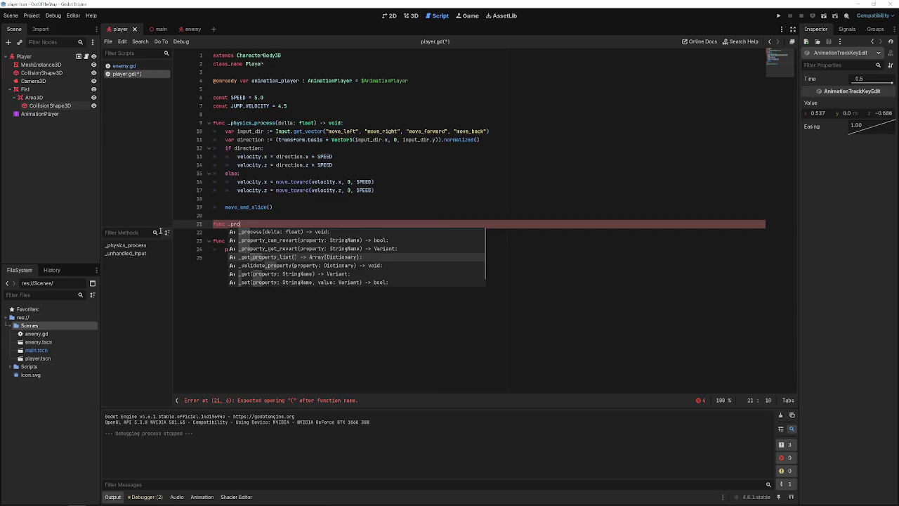
key("Down")
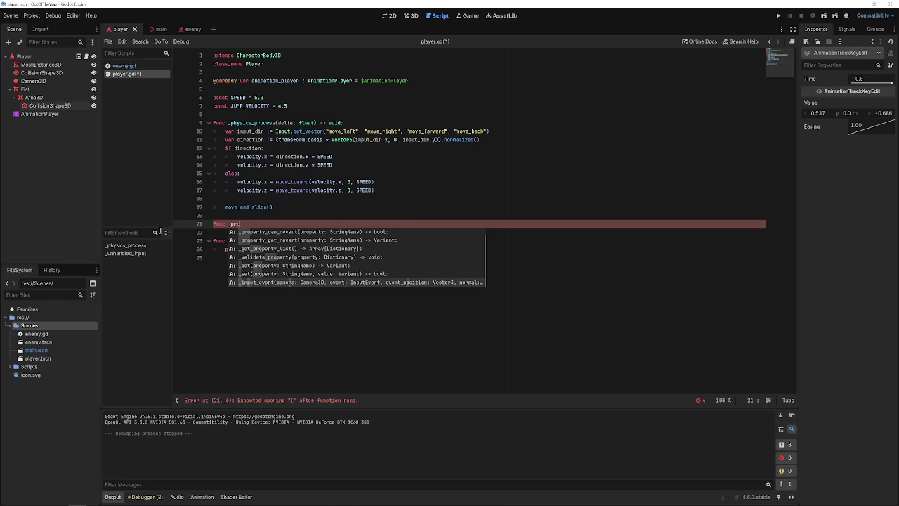
key("Return")
key("ctrl+z")
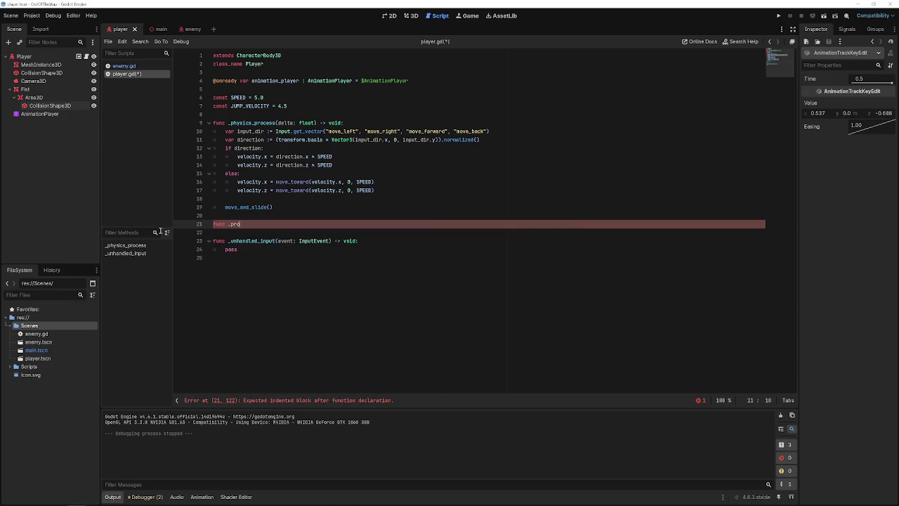
key("Return")
key("Return")
type("Inp")
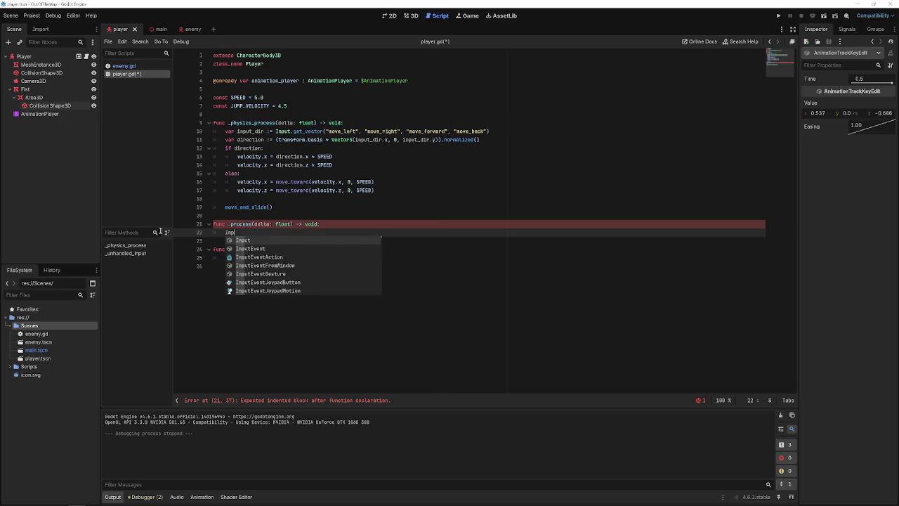
Add if Input.is_action_pressed("attack"): print() to _process, save, and run the game.
key("BackSpace")
key("BackSpace")
key("BackSpace")
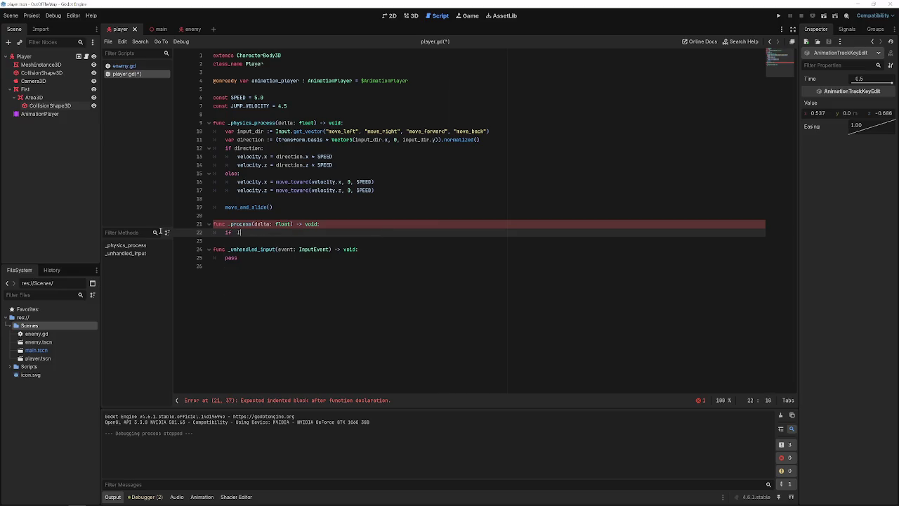
type("nput.")
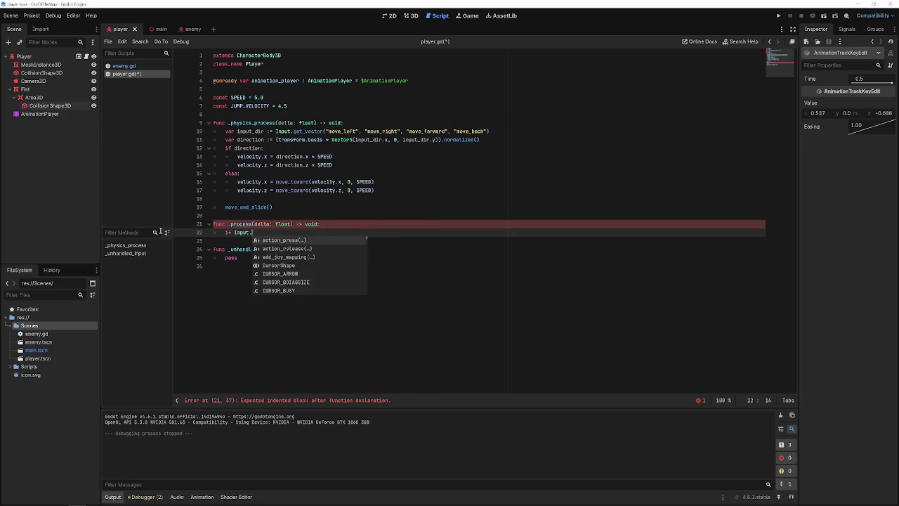
type("is")
key("Down")
key("Down")
key("Down")
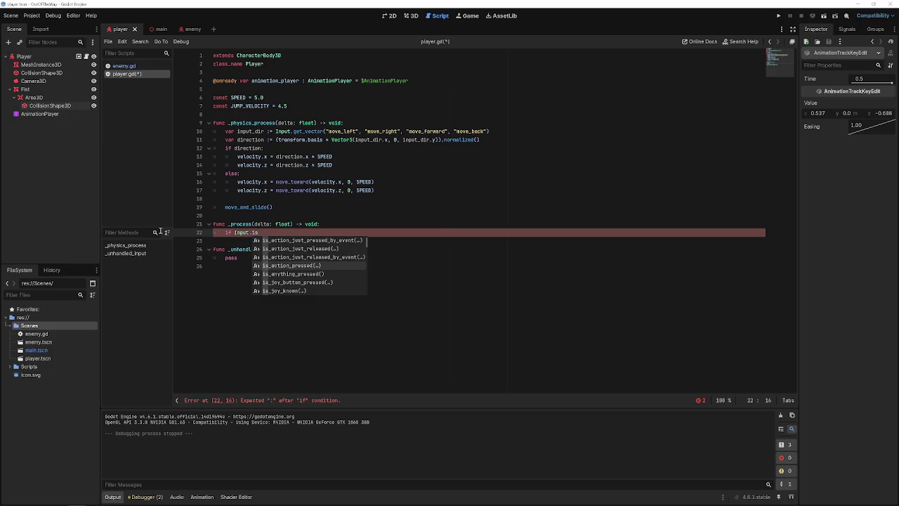
key("Return")
key("Return")
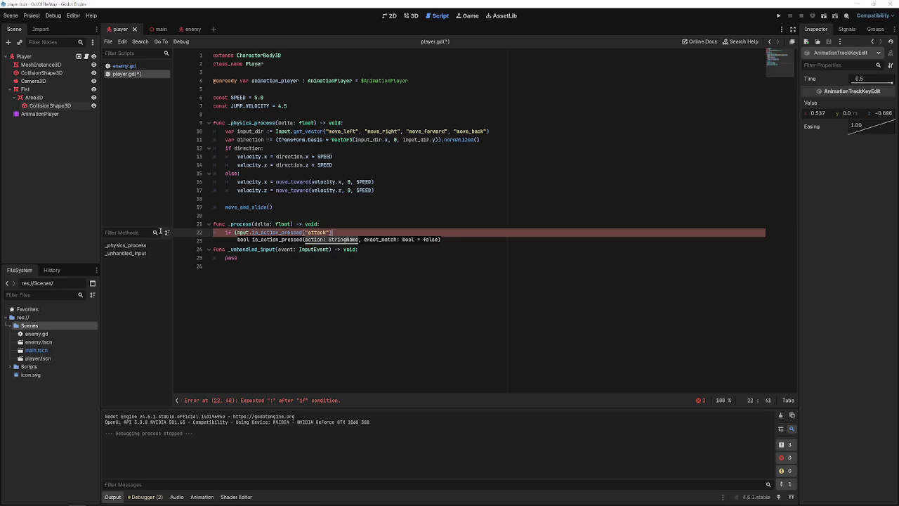
key("Return")
type("print")
key("Return")
key("ctrl+s")
key("F5")
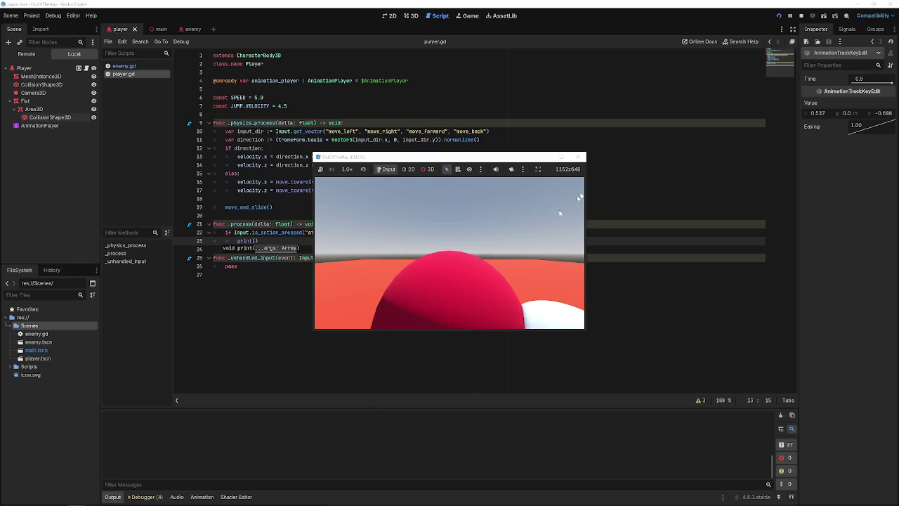
Close the game and replace the print call with an if can_attack: condition.
left_click(581, 157)
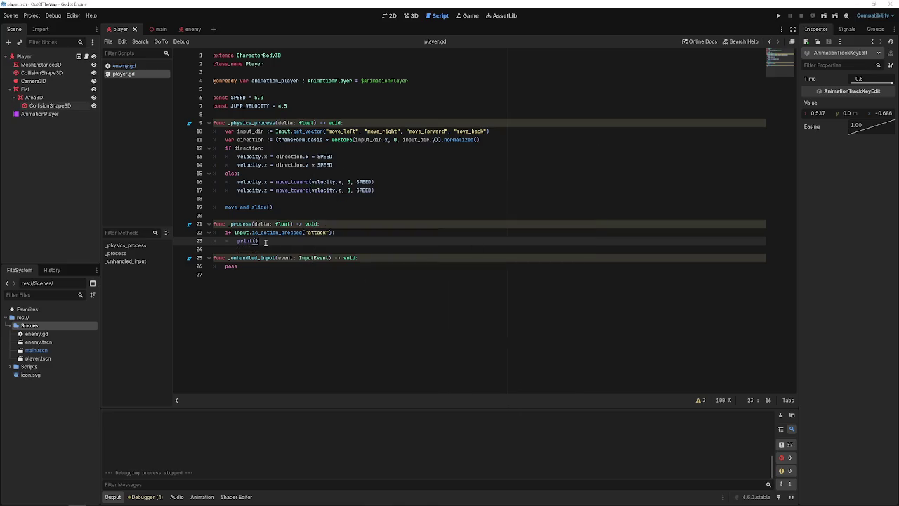
left_click_drag(265, 241, 213, 241)
key("BackSpace")
type("_ata")
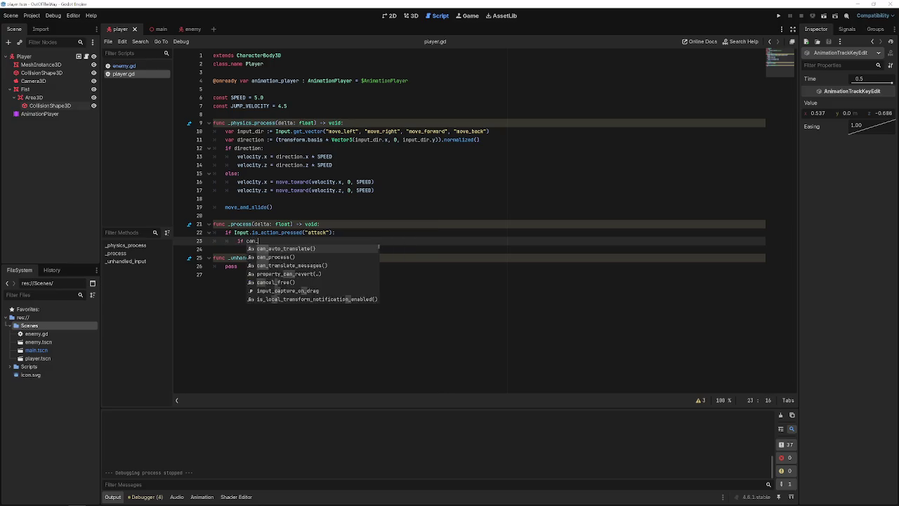
type("tack:")
key("Return")
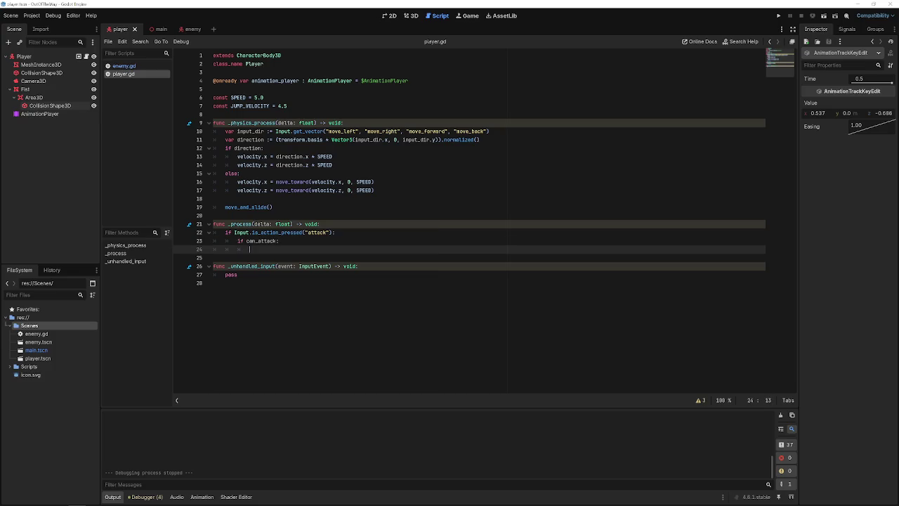
Put animation_player.play("attack") inside the can_attack block and save.
type("animation")
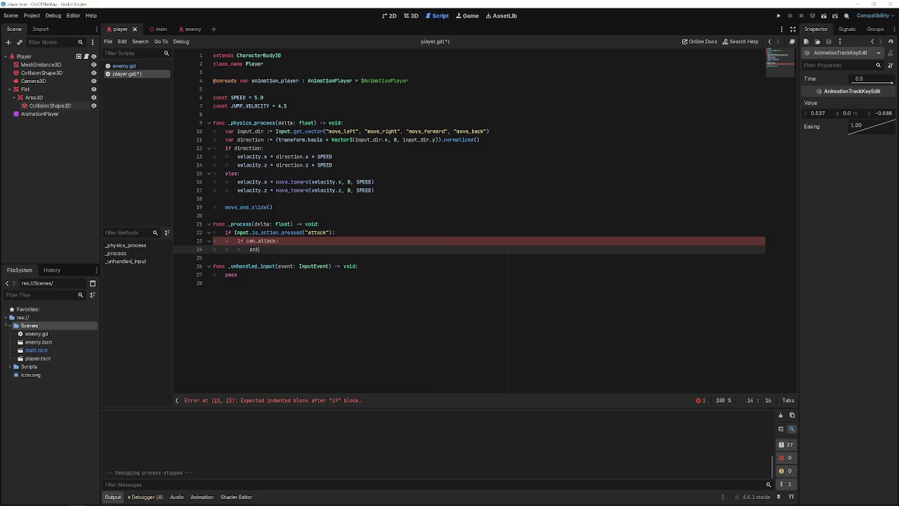
key("Return")
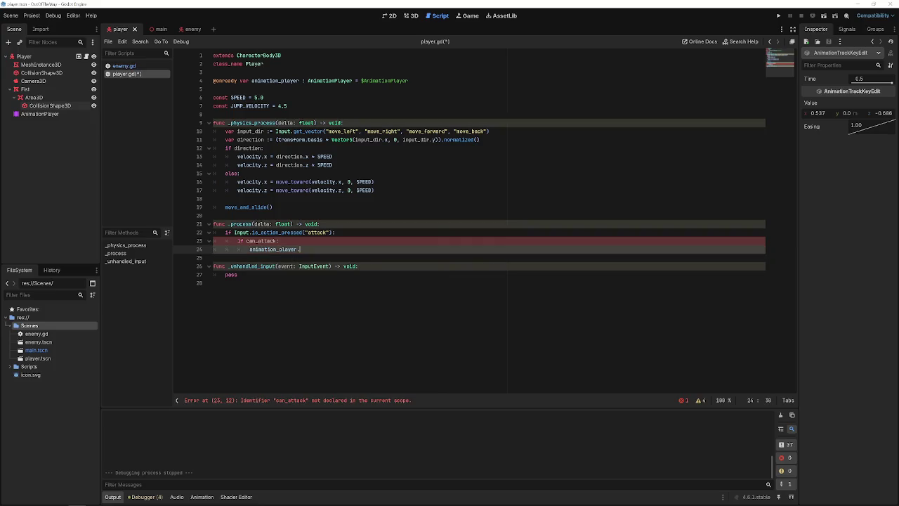
type(".att")
key("BackSpace")
key("BackSpace")
key("BackSpace")
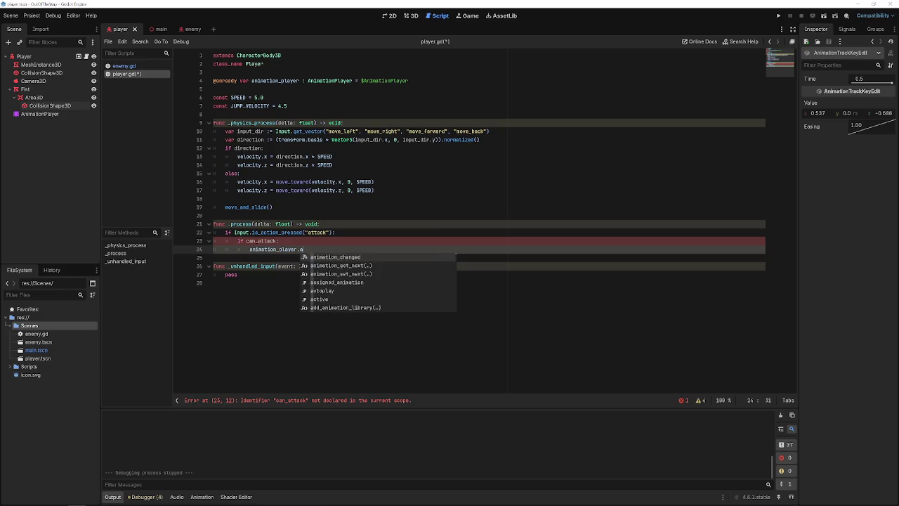
type("pl")
key("Return")
type("\"attack\"")
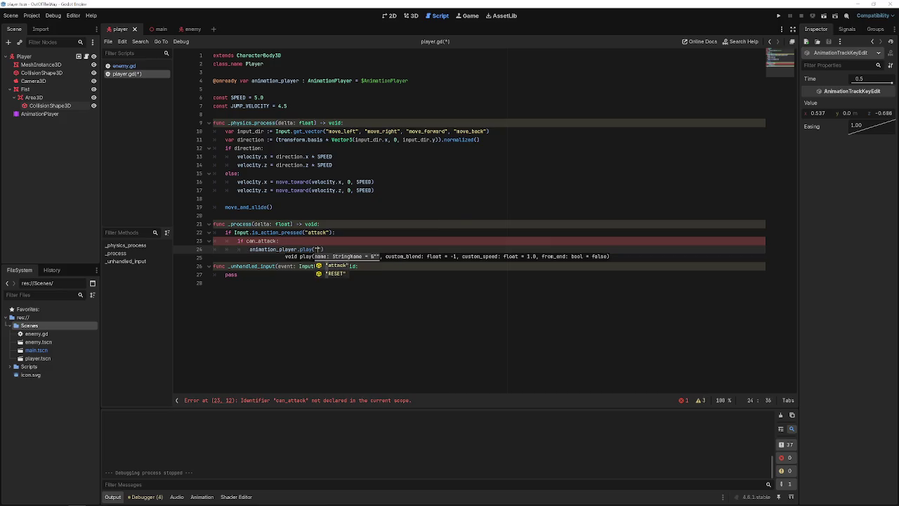
key("ctrl+s")
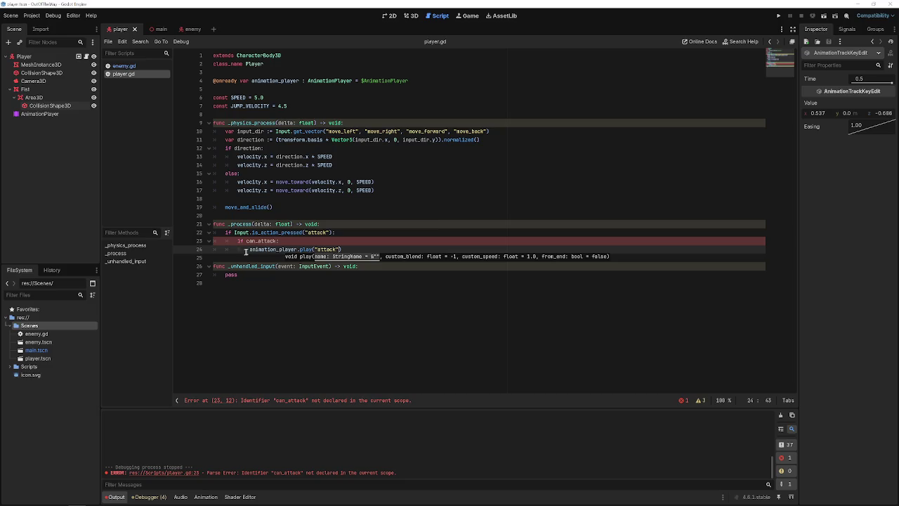
left_click(268, 215)
Declare var can_attack : bool = true above _process, then return to the attack animation call.
key("Return")
key("Return")
key("Return")
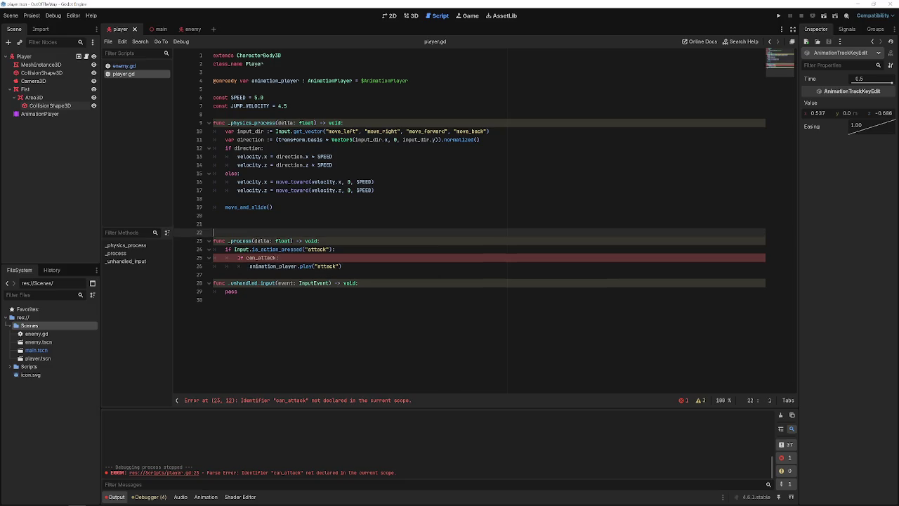
key("Up")
type("var c")
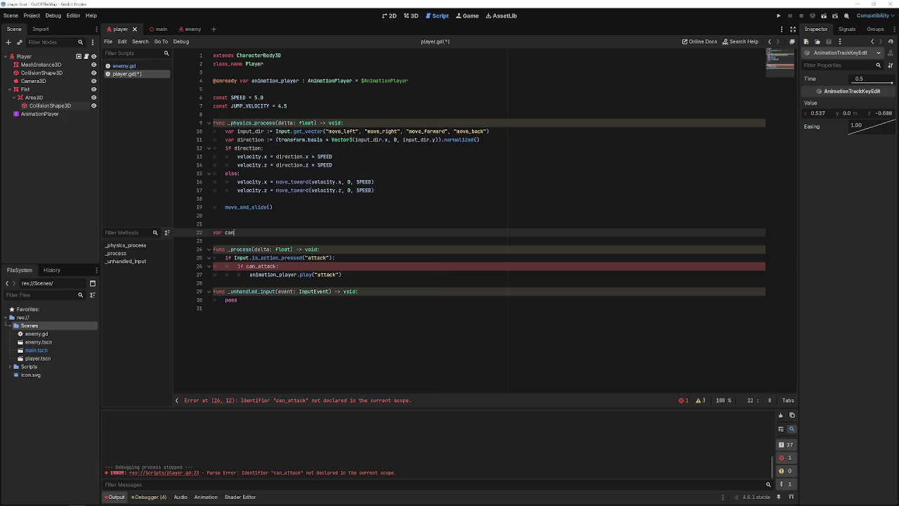
type("an_atta")
key("BackSpace")
key("BackSpace")
key("BackSpace")
key("BackSpace")
type("t")
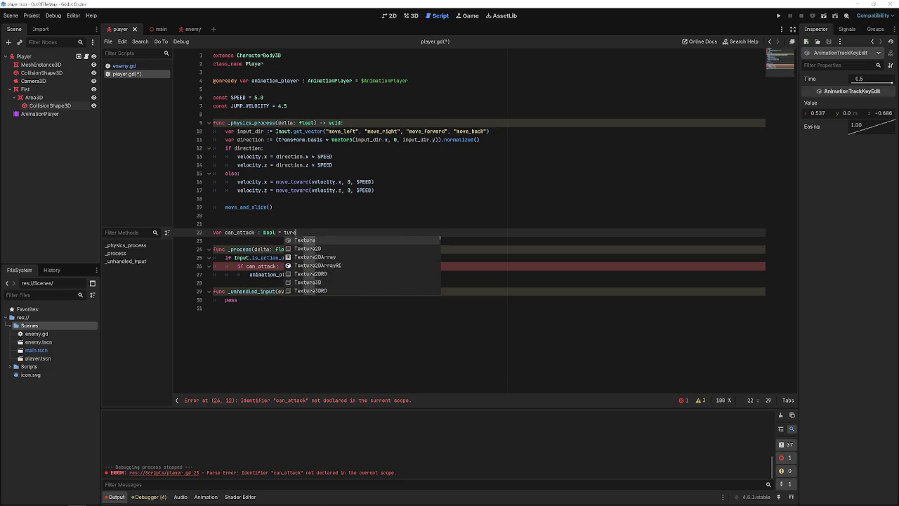
type("rue")
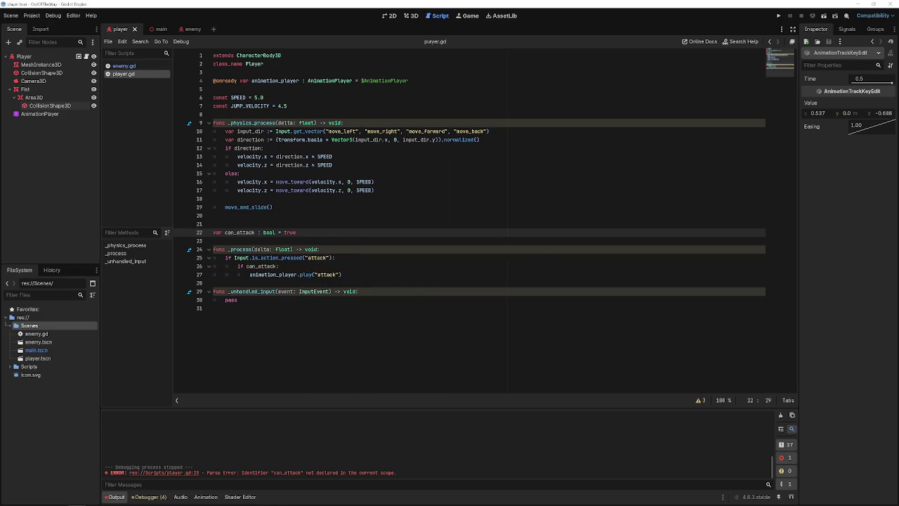
left_click(368, 275)
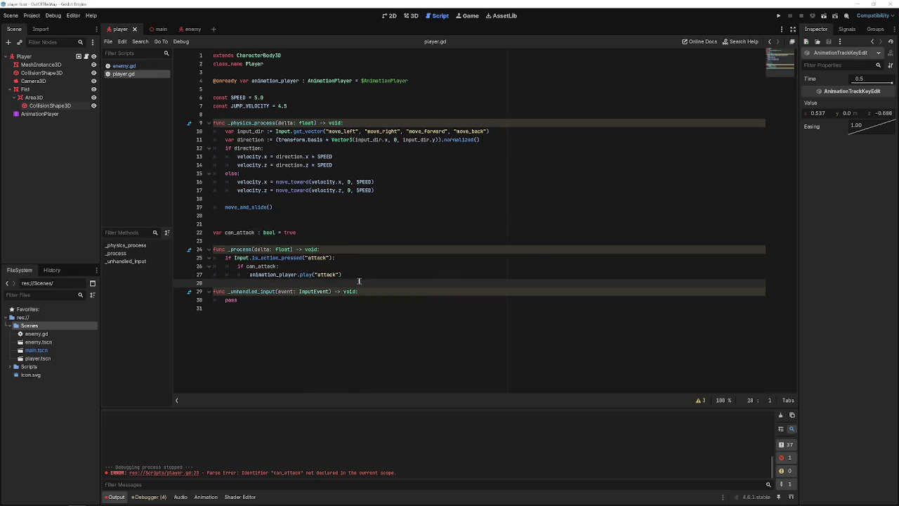
key("Up")
key("Up")
key("Down")
key("Down")
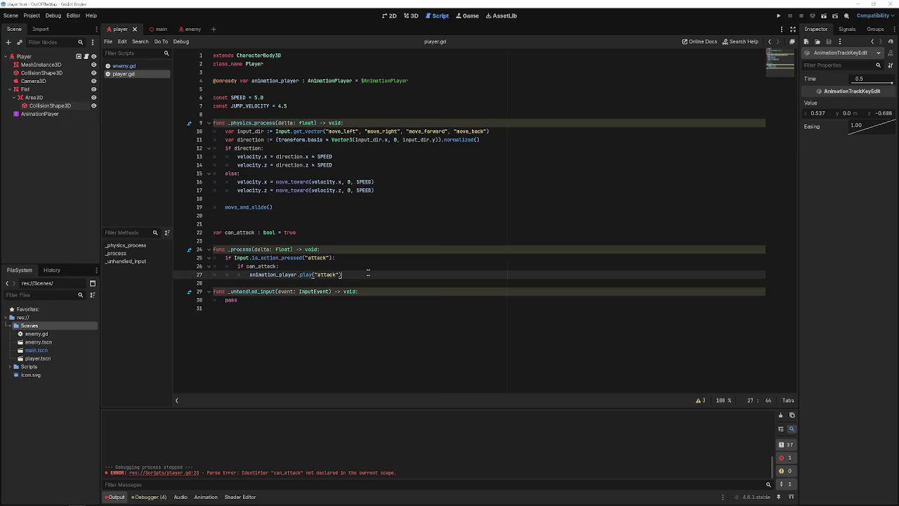
Add an indented blank line after play("attack"), then move to the _physics_process header.
type(".fi")
key("Return")
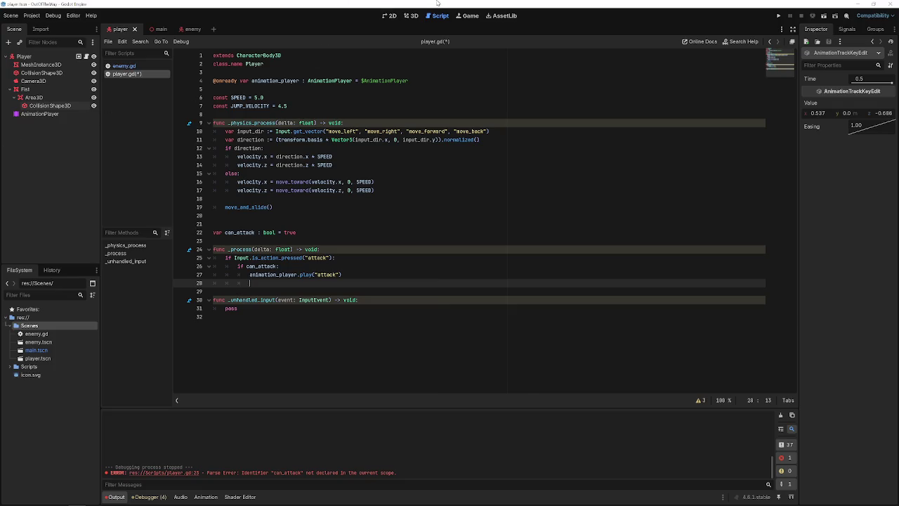
left_click(378, 109)
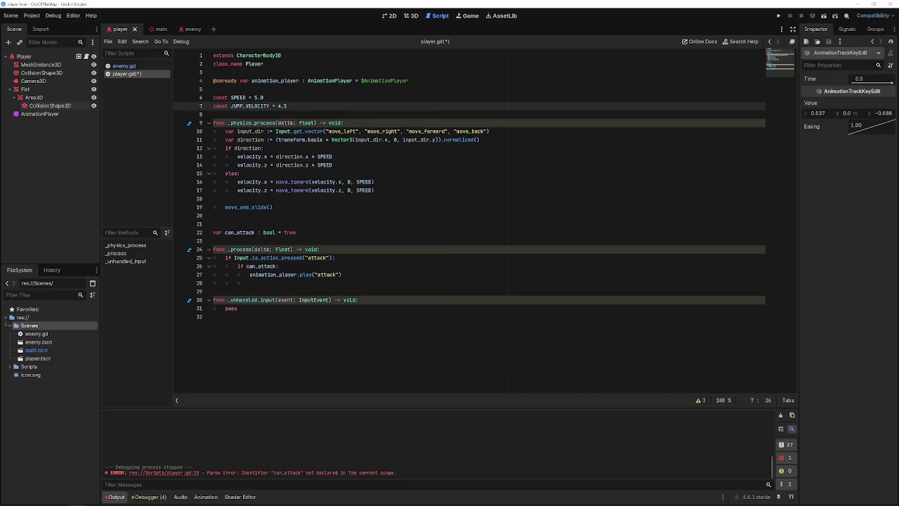
left_click(342, 89)
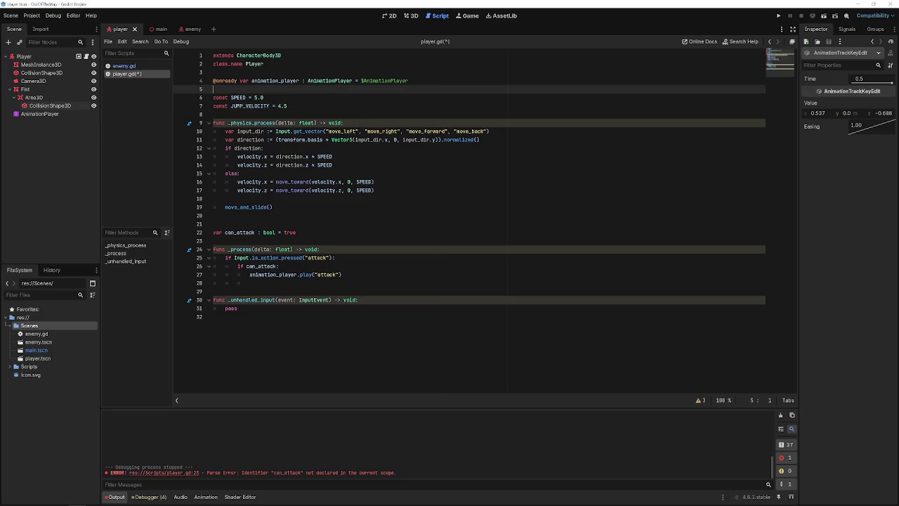
left_click(318, 315)
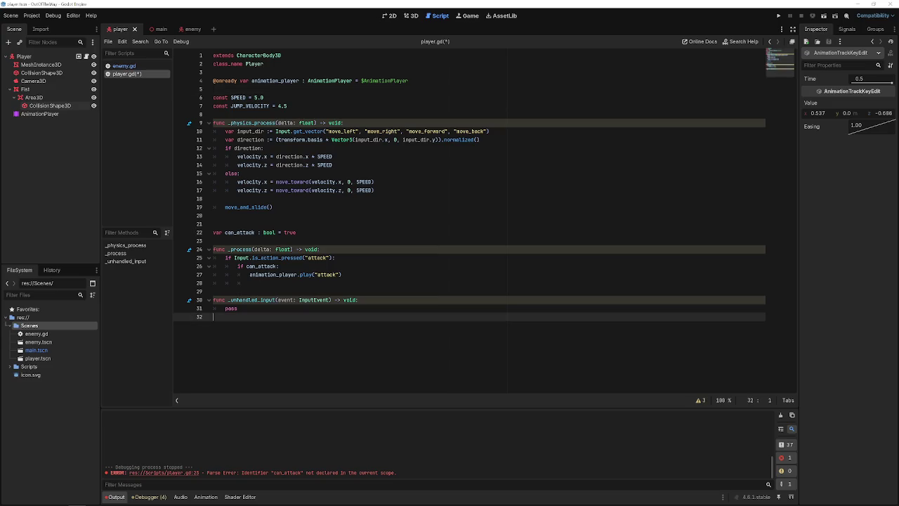
left_click(314, 309)
left_click(355, 277)
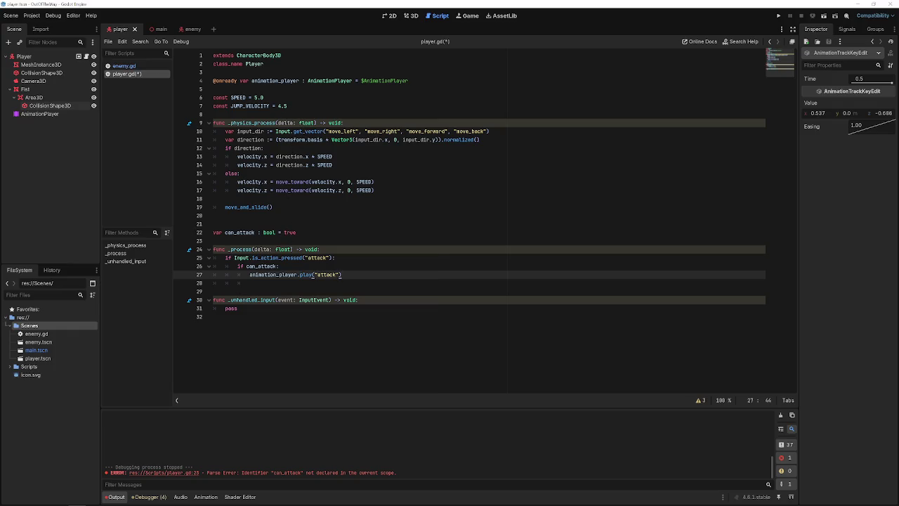
left_click(280, 124)
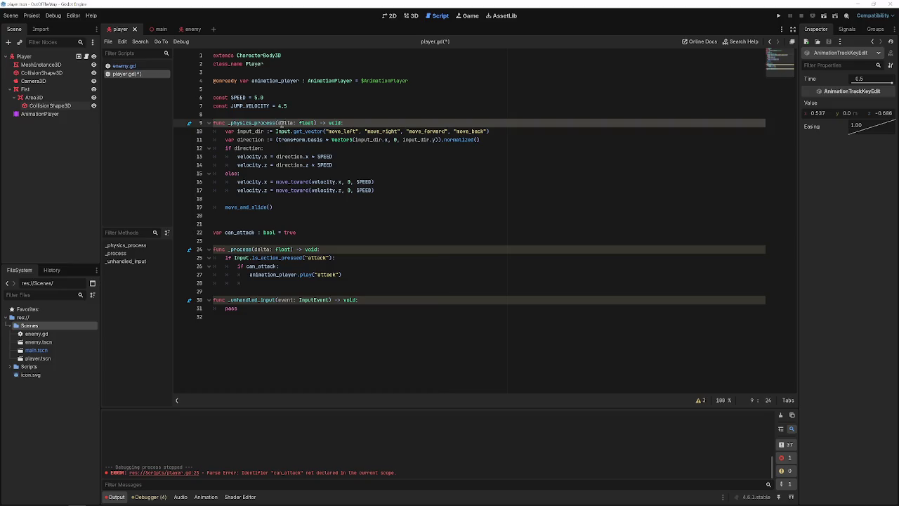
Add an empty func _ready() with pass above _physics_process and save.
left_click(213, 113)
key("Return")
key("Return")
key("Return")
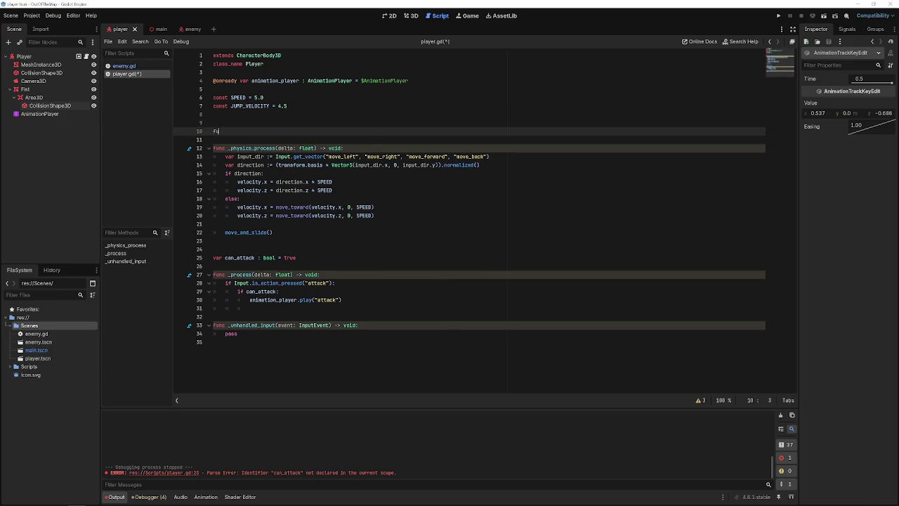
type("nc _rea")
type("dy")
key("Return")
key("Return")
type("pass")
key("ctrl+s")
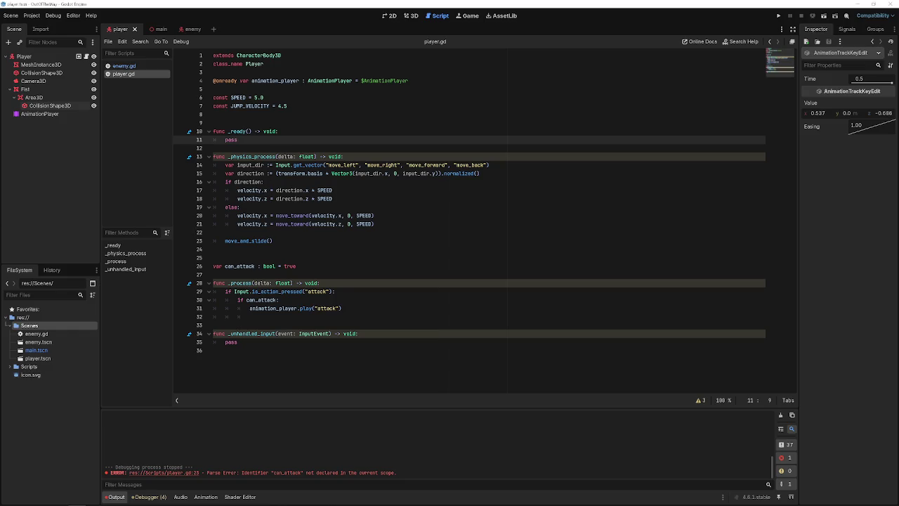
Replace pass with animation_player.animation_finished.connect(func(): print("finished")) and save.
key("BackSpace")
key("BackSpace")
key("BackSpace")
type("animation_player.")
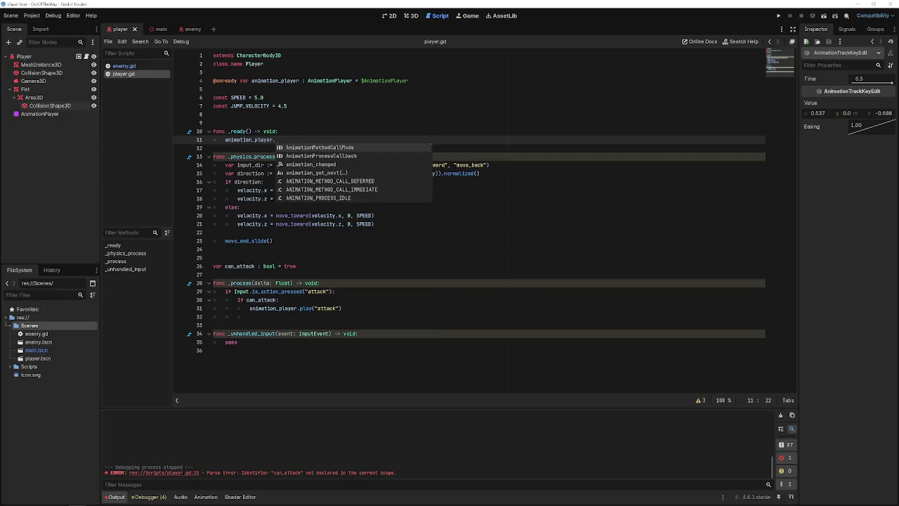
type("animation_finished.")
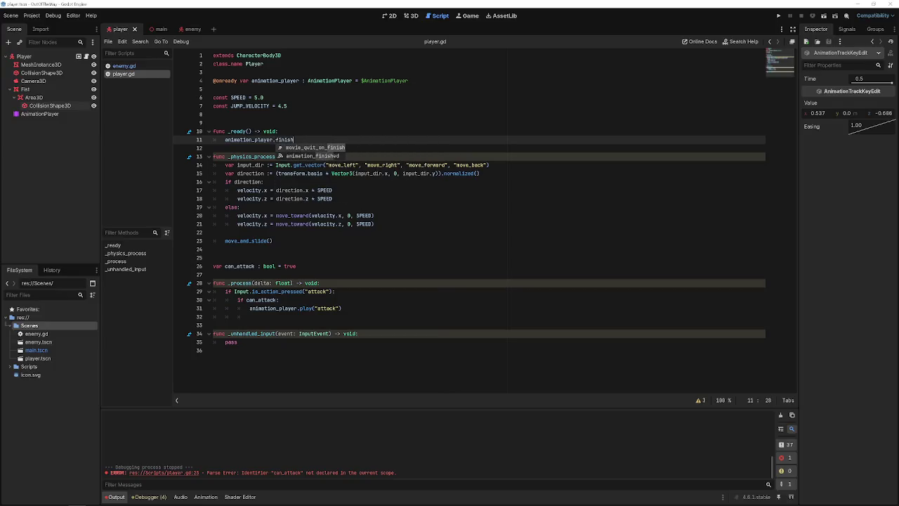
type("connect(")
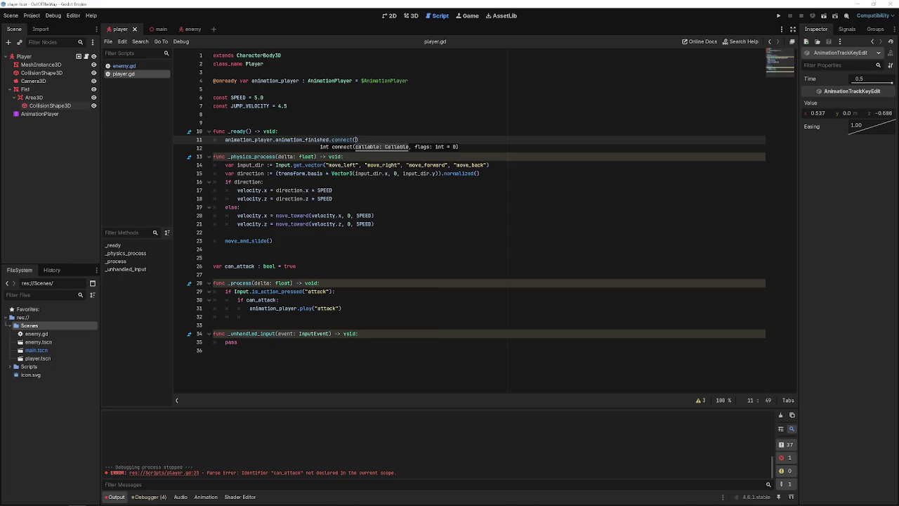
type("func")
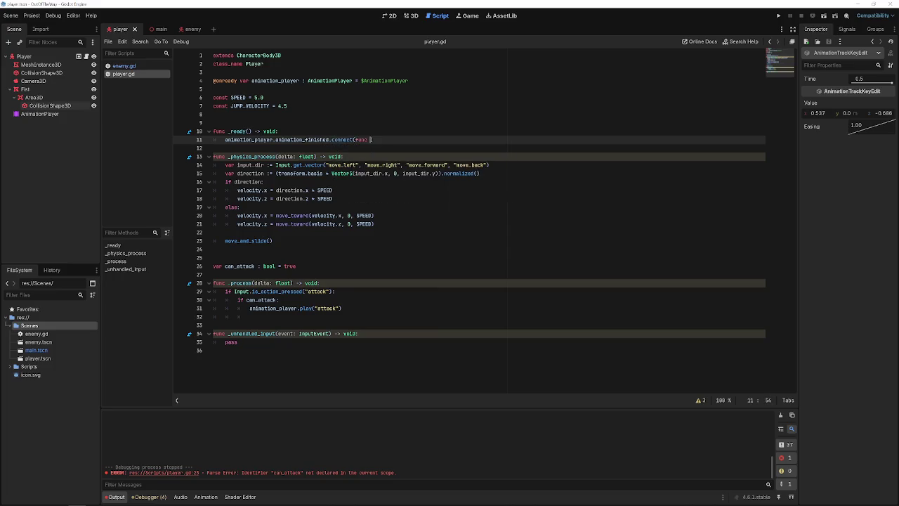
key("BackSpace")
type("(): print(\"finished")
key("ctrl+s")
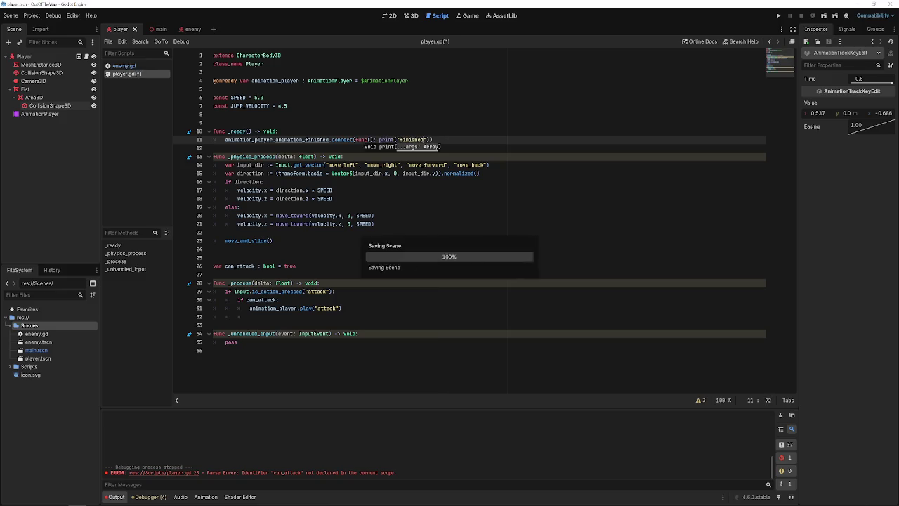
Test-run the game, close it, and return to the attack animation call.
left_click(778, 15)
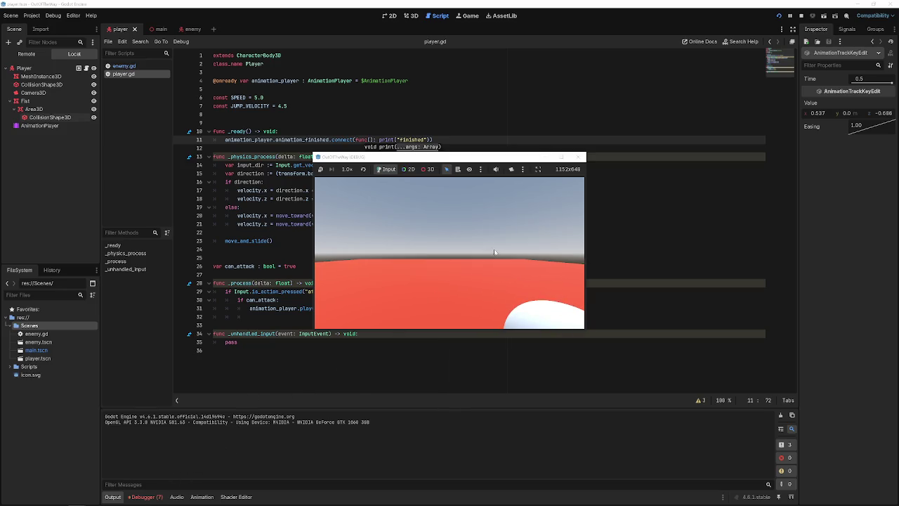
left_click(579, 157)
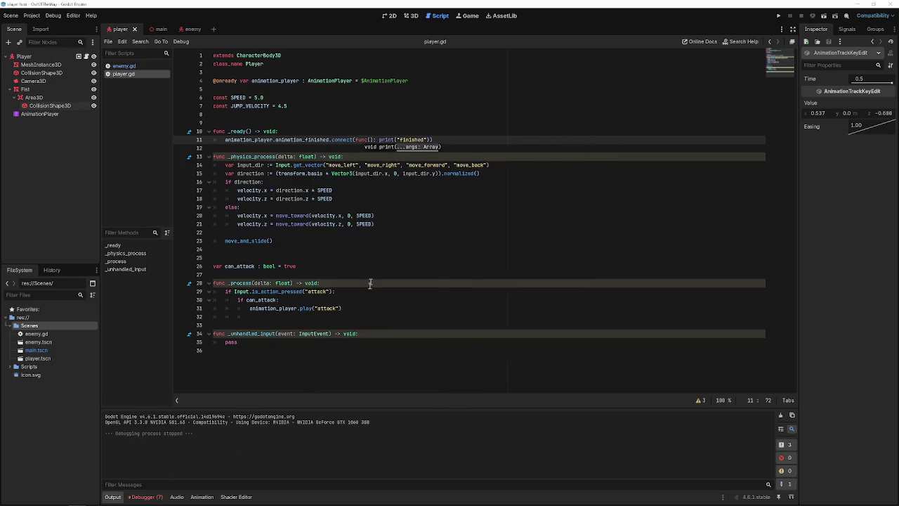
left_click(366, 310)
left_click(281, 342)
left_click(256, 316)
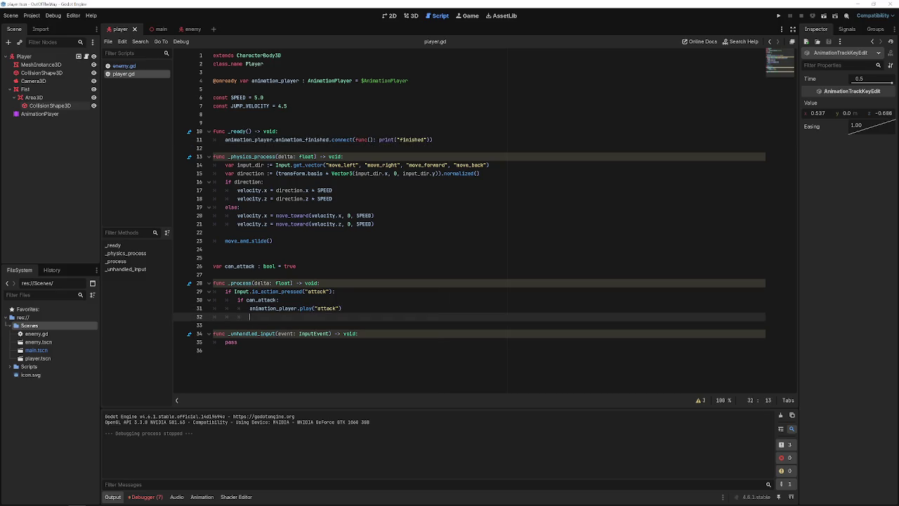
left_click(250, 309)
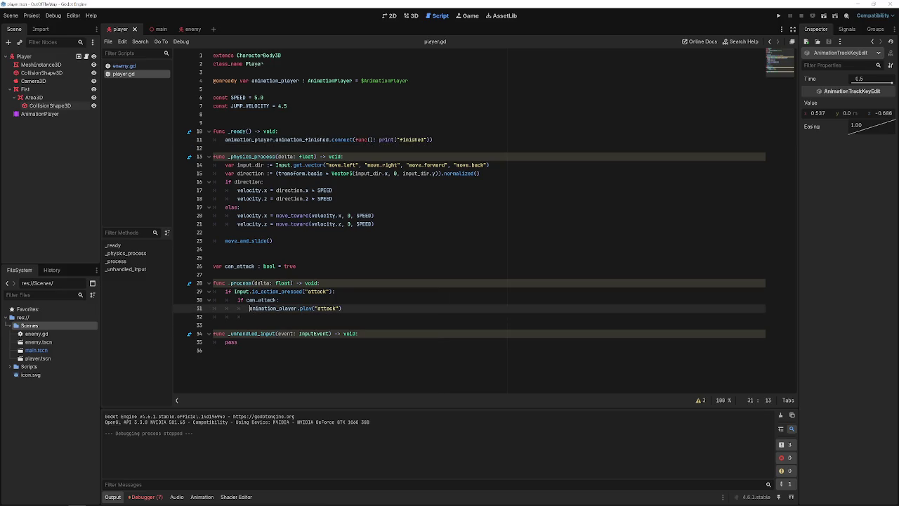
left_click(398, 308)
key("Home")
Review the lambda argument-count errors in the Debugger's Errors list.
left_click(143, 497)
left_click(158, 410)
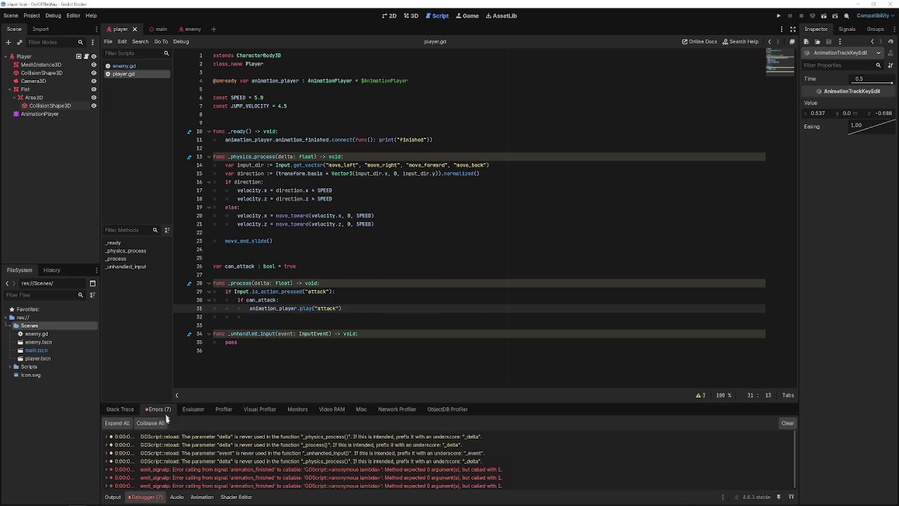
scroll(242, 468, "down", 1)
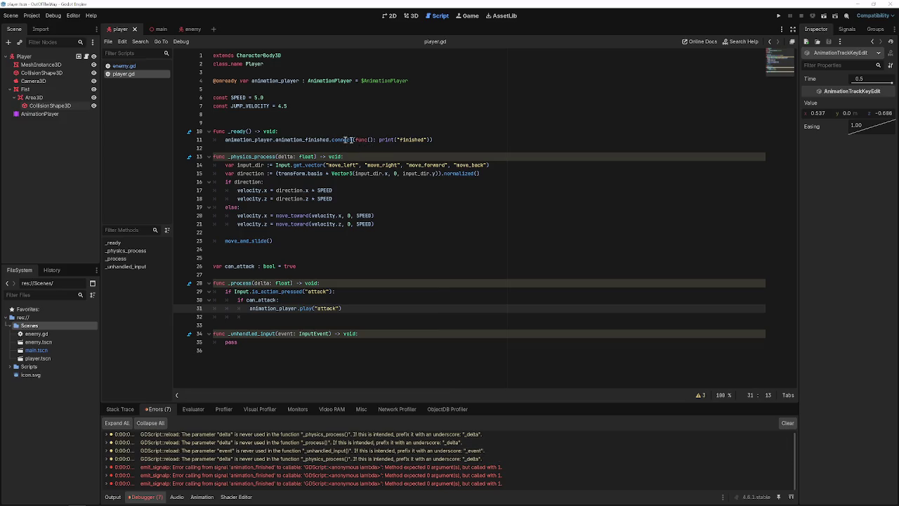
left_click_drag(354, 140, 432, 140)
Comment out the connect line 11 with # and give _ready a pass body, then save.
left_click(227, 139)
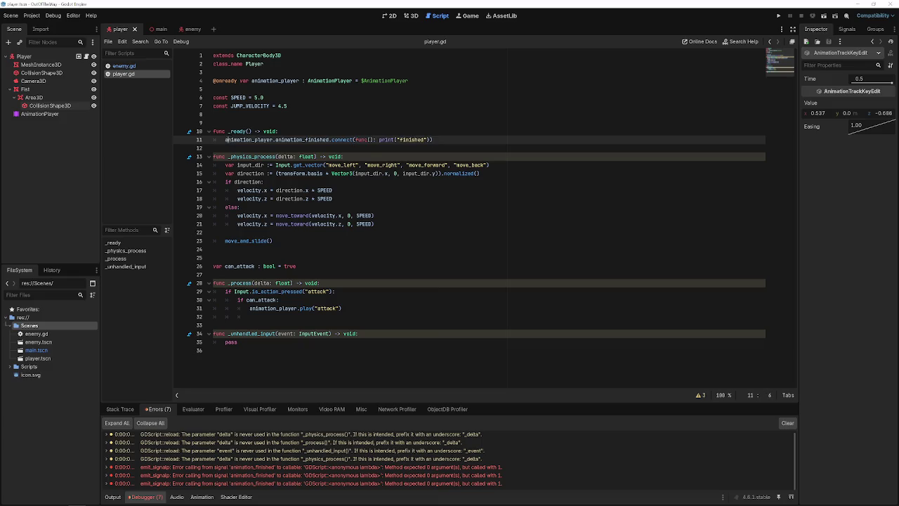
type("n")
key("BackSpace")
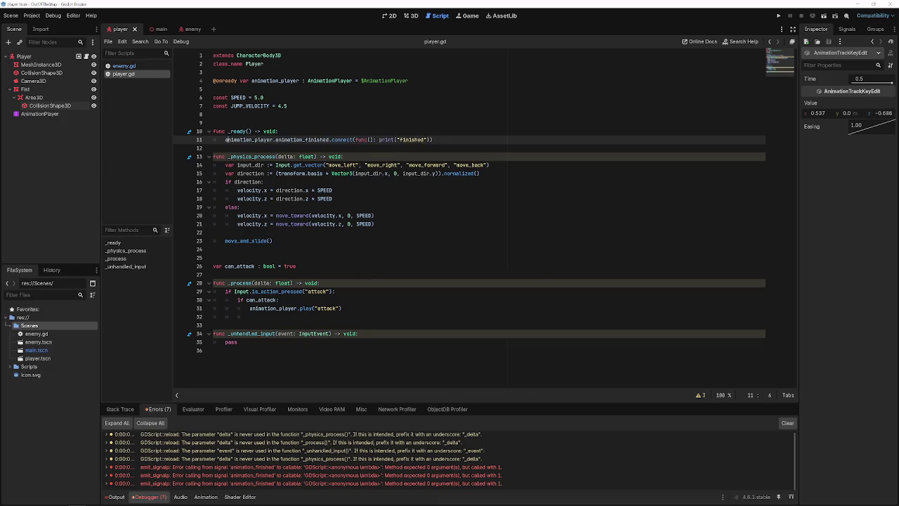
type("#")
key("ctrl+s")
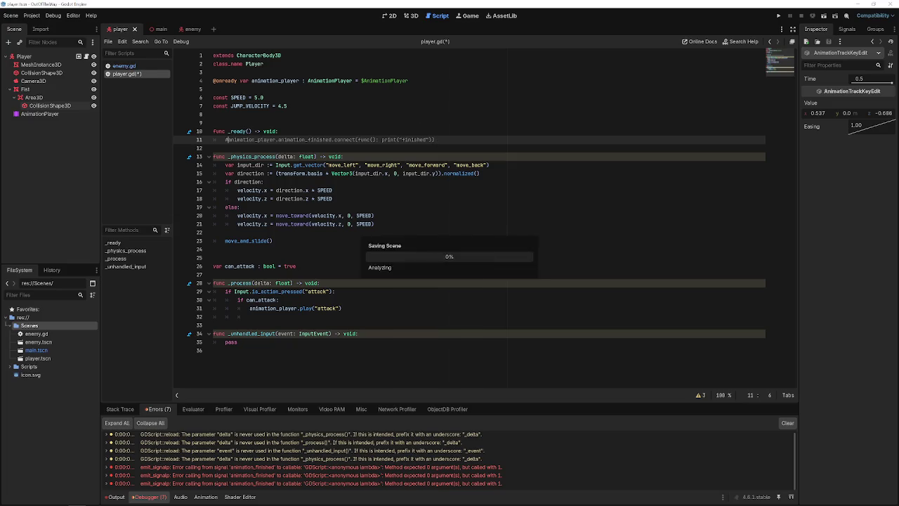
left_click(441, 140)
key("Return")
type("s")
key("ctrl+s")
Rerun the game, then remove pass and uncomment the animation_finished connect line.
left_click(780, 15)
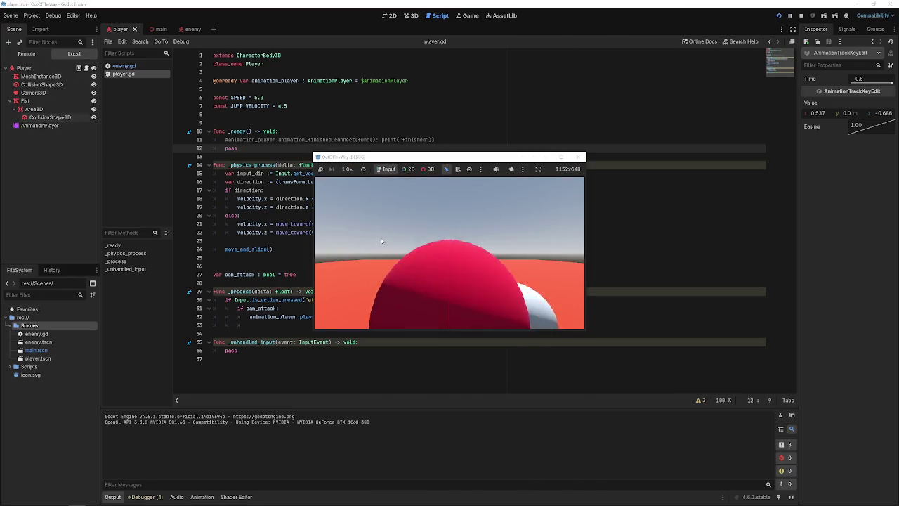
left_click(583, 159)
left_click(513, 148)
key("BackSpace")
key("BackSpace")
key("BackSpace")
key("ctrl+k")
left_click(378, 139)
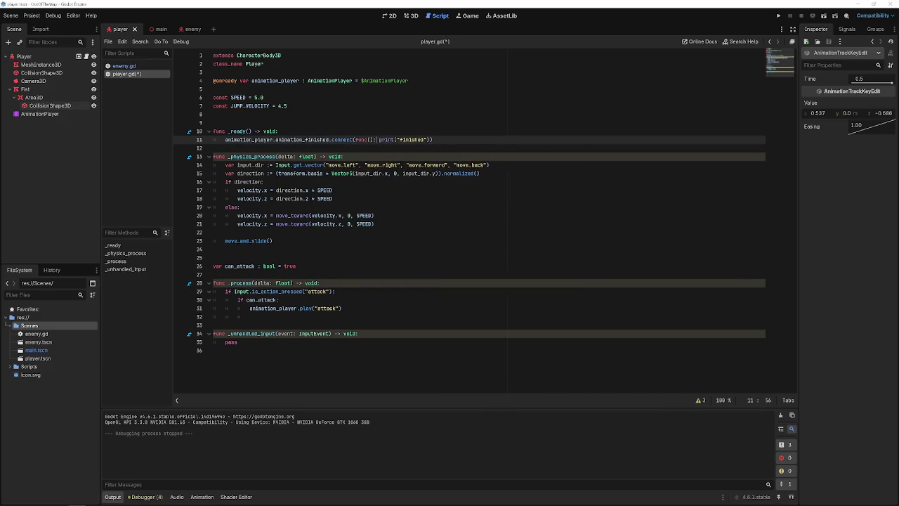
Run the game again and expand the animation_finished error in the Debugger.
key("F5")
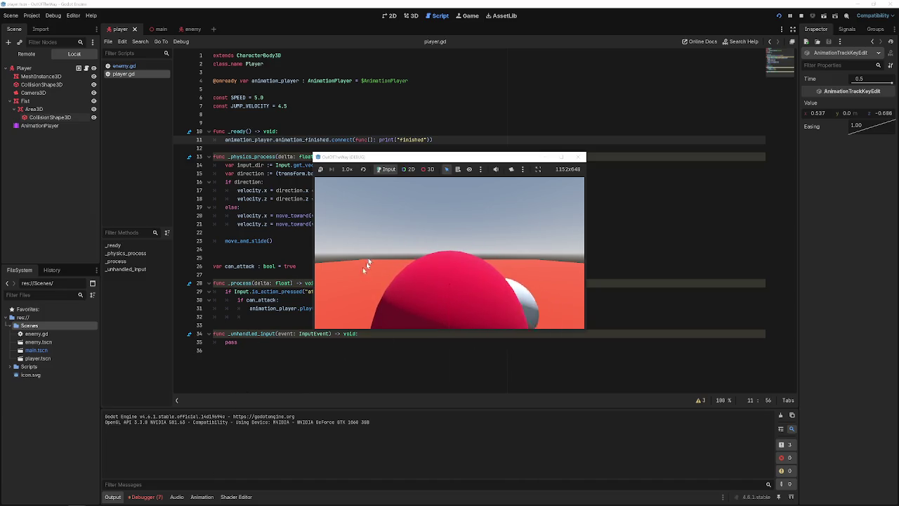
left_click(145, 496)
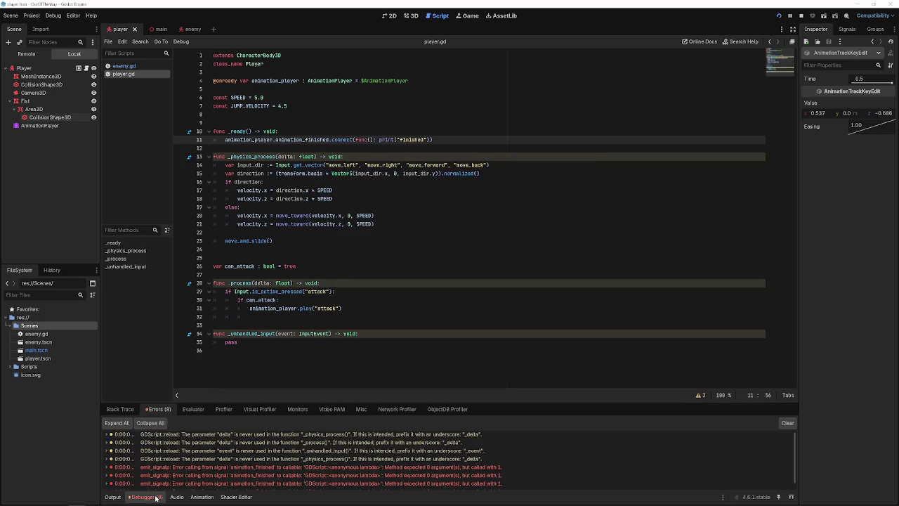
double_click(225, 470)
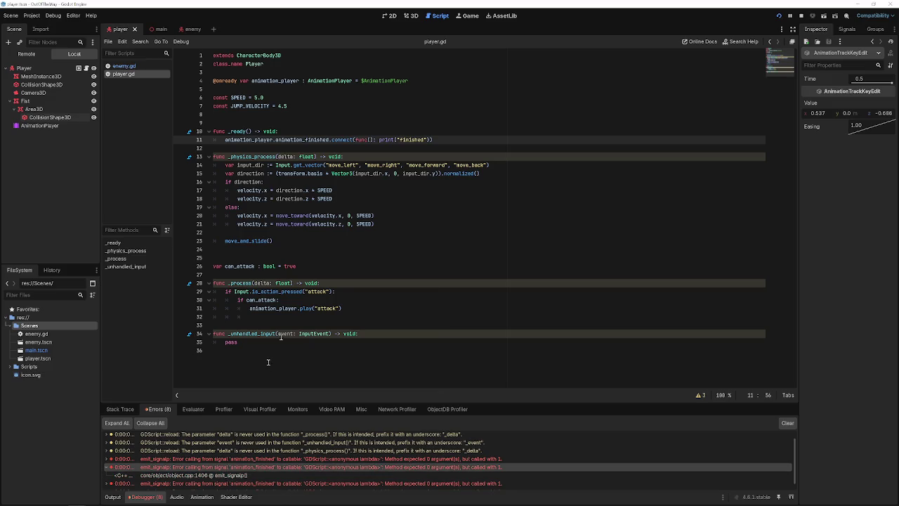
Rewrite line 11's callback as func(): print(), save, and rerun the game.
mouse_move(433, 139)
left_mouse_down()
mouse_move(359, 139)
mouse_move(368, 139)
left_mouse_up()
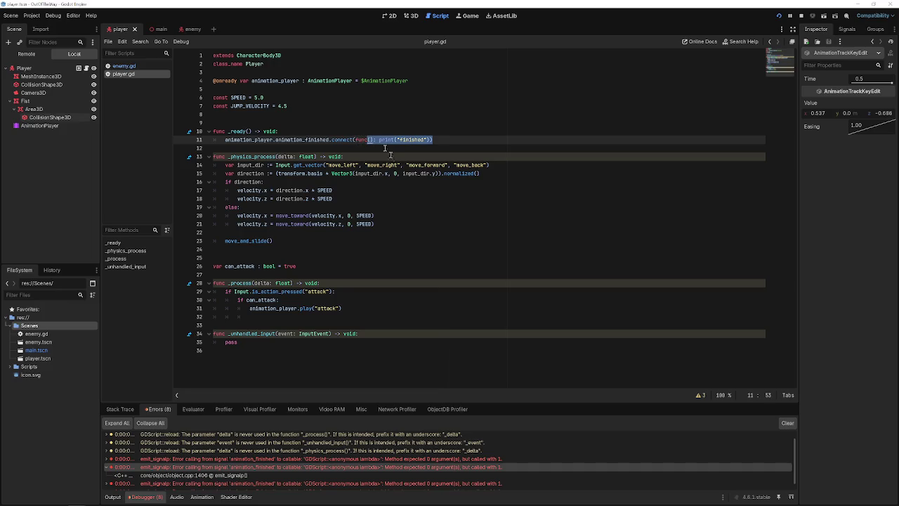
key("BackSpace")
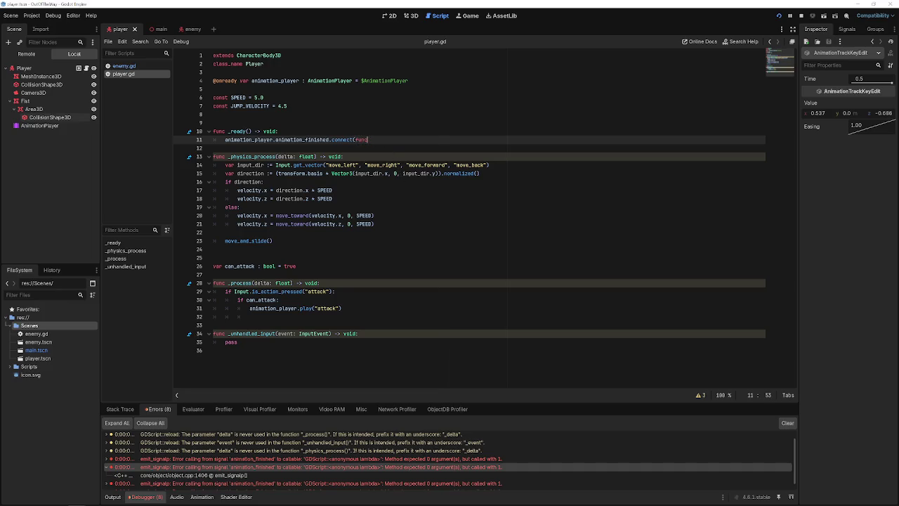
key("BackSpace")
key("BackSpace")
key("BackSpace")
type("(")
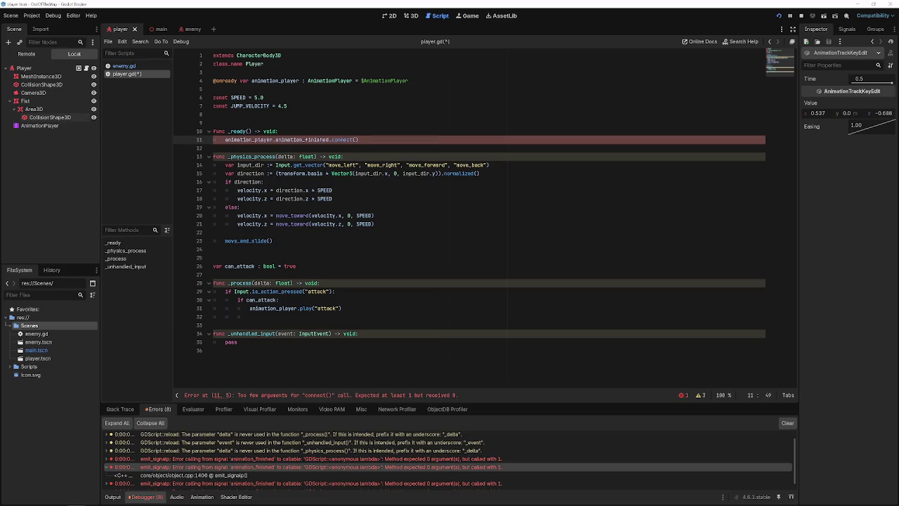
type("func")
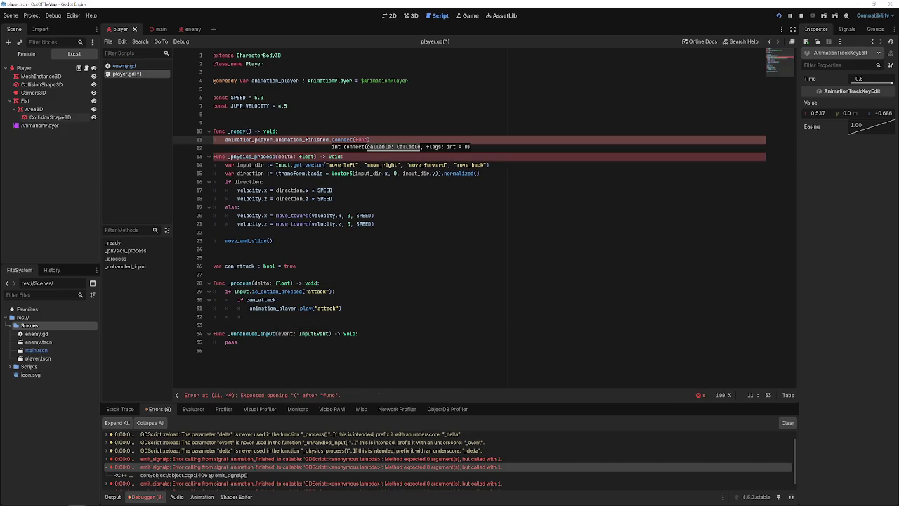
type(" (")
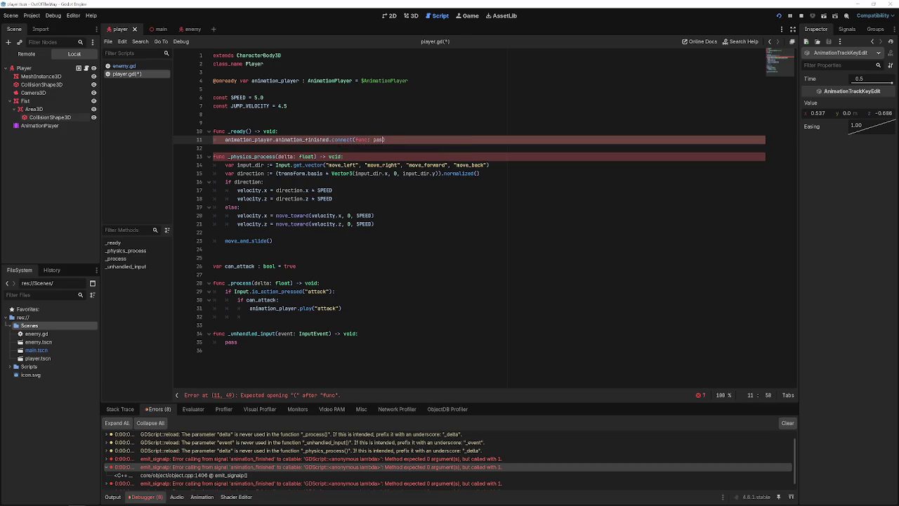
type("rint()")
type("(:")
key("ctrl+s")
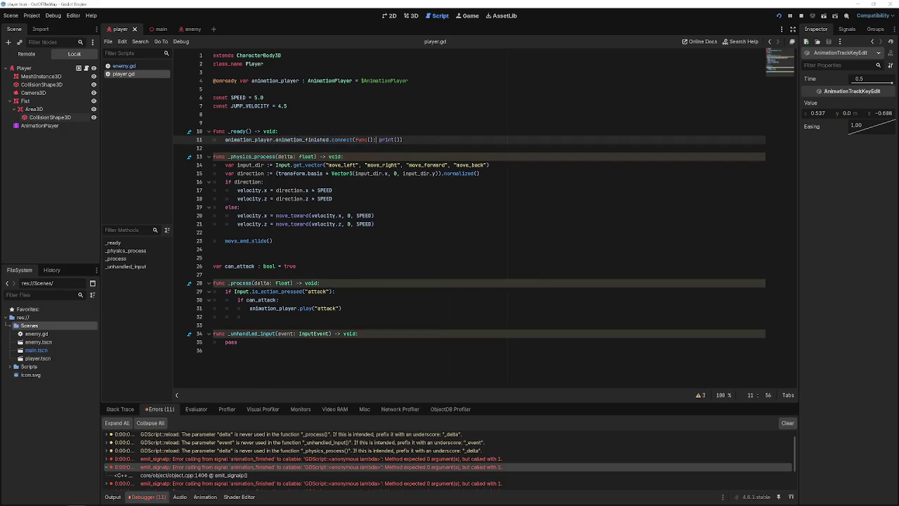
scroll(375, 460, "down", 2)
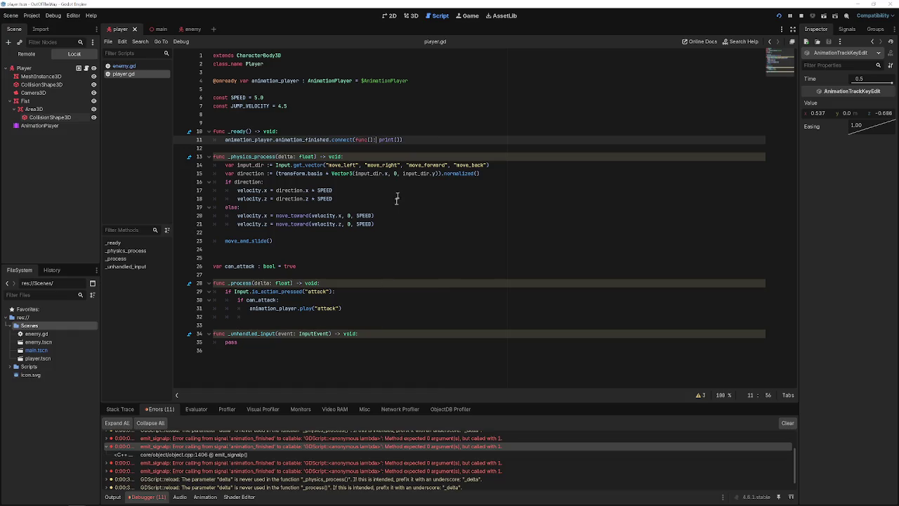
left_click(404, 139)
left_click(777, 12)
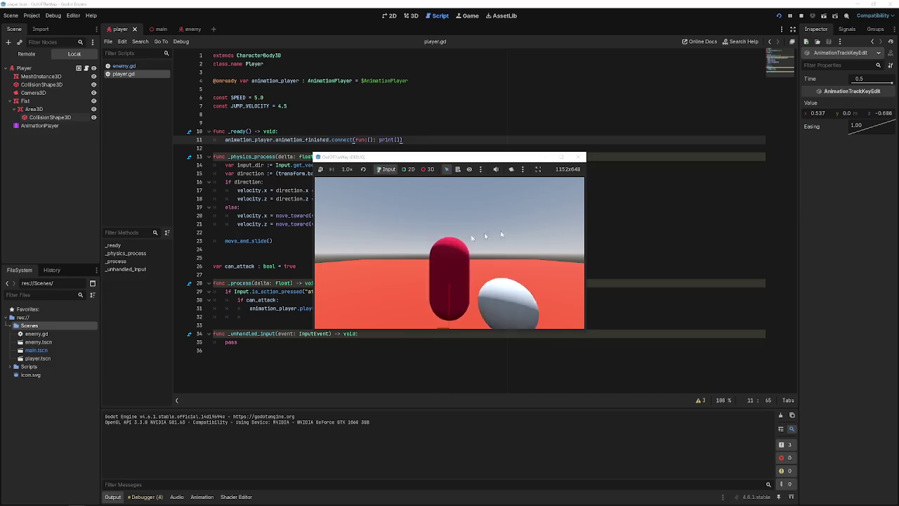
left_click(134, 497)
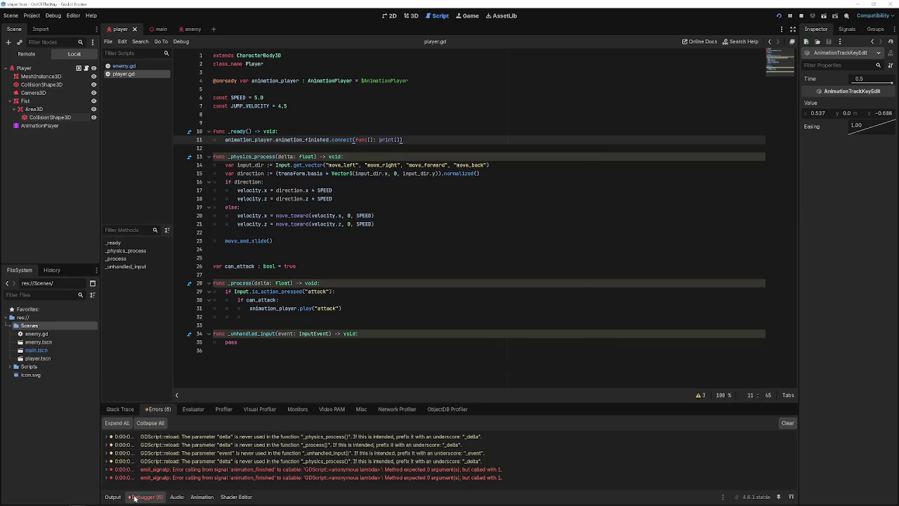
Stop the game, check an animation_finished error's context menu, and select line 11's callback text.
left_click(802, 15)
left_click_drag(425, 140, 196, 133)
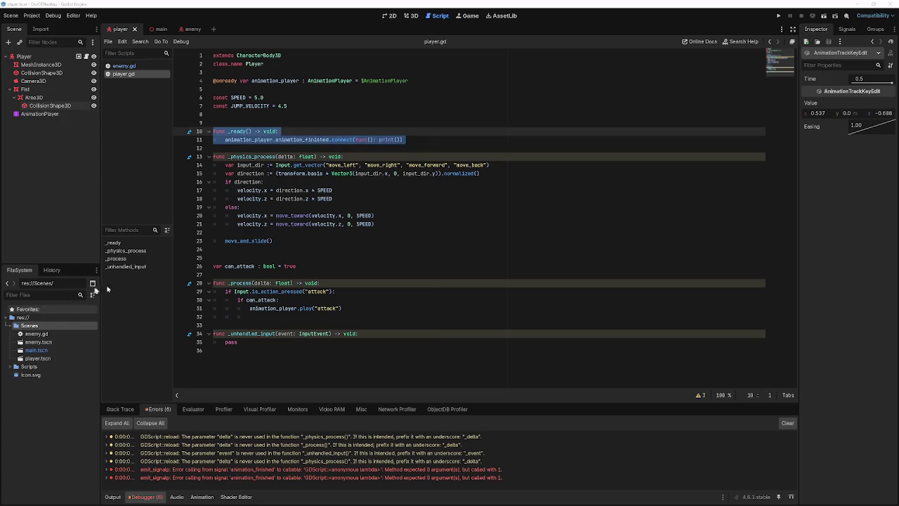
left_click(376, 267)
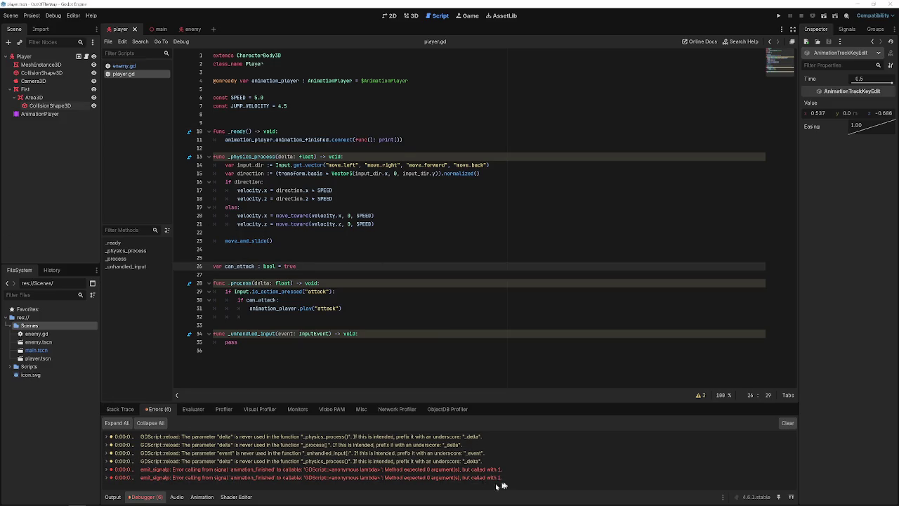
right_click(254, 479)
left_click(261, 486)
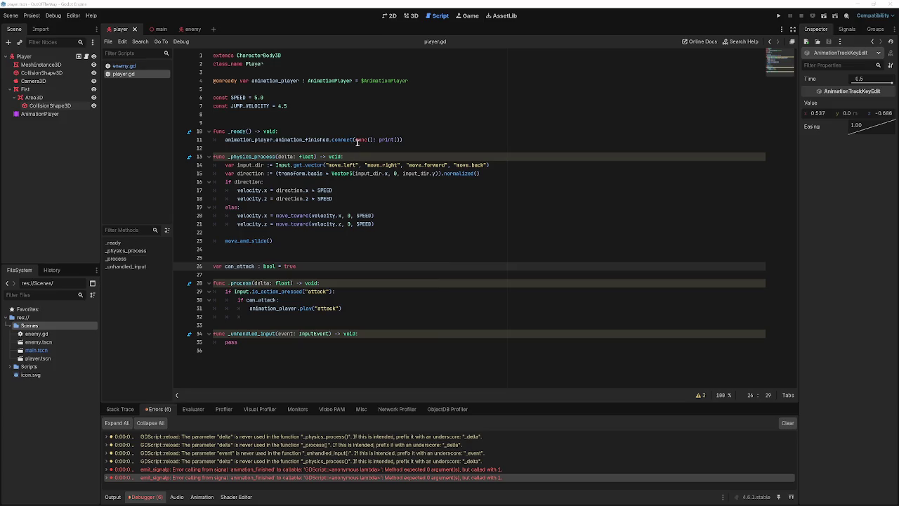
mouse_move(356, 140)
left_mouse_down()
mouse_move(402, 140)
mouse_move(328, 140)
left_mouse_up()
Try adding ("attack").connect( after the signal on line 11, then trim it back to the signal name.
type("=")
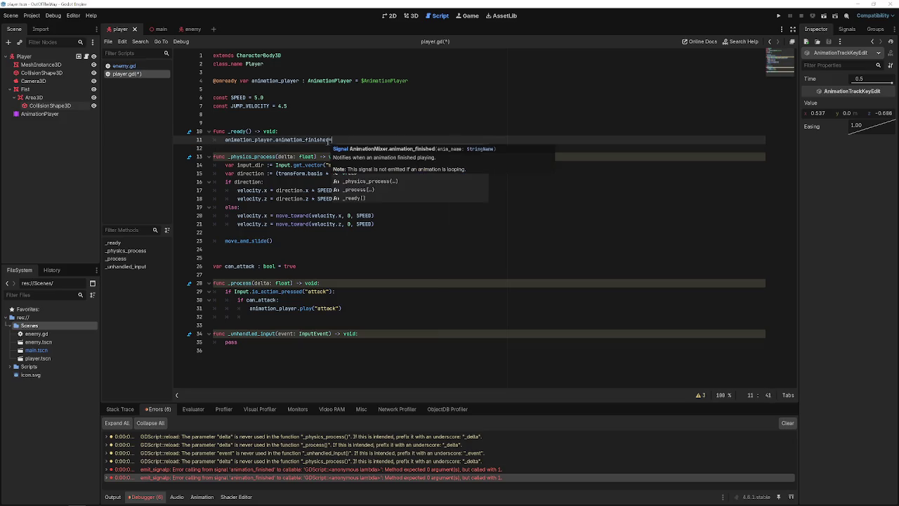
key("BackSpace")
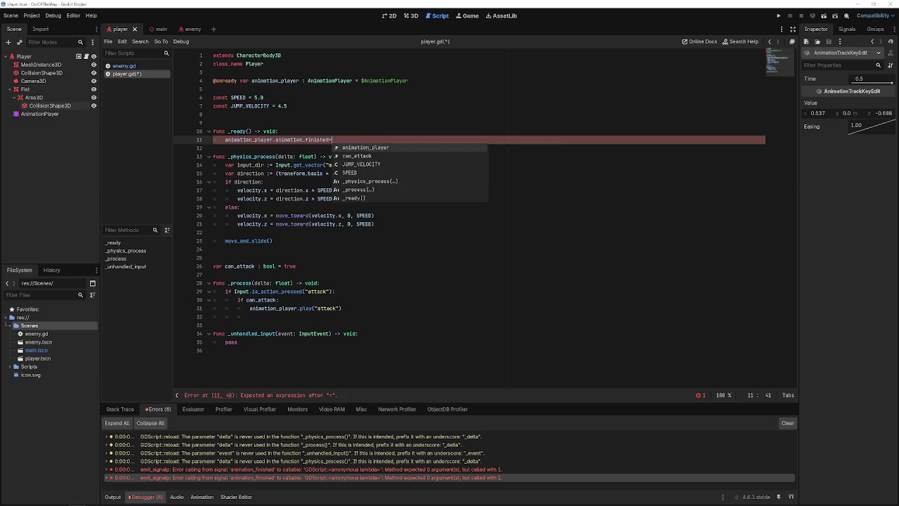
type("((:")
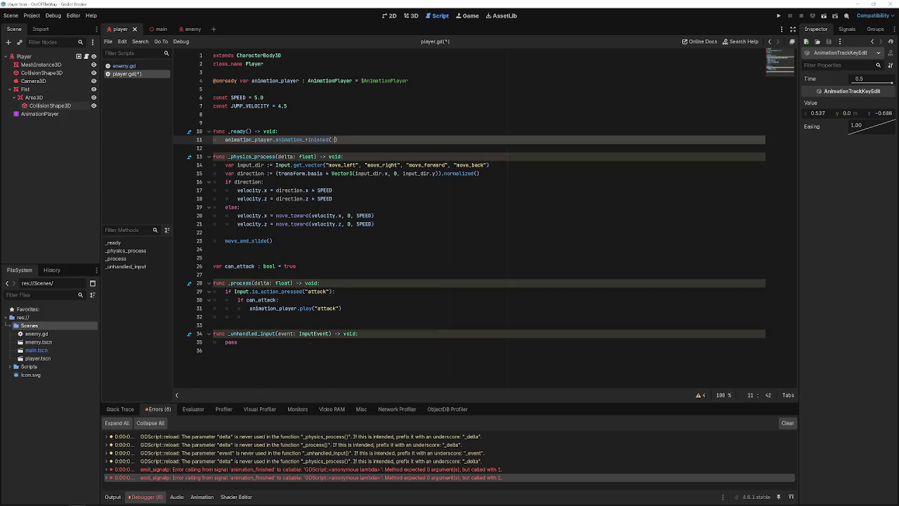
key("BackSpace")
type("\"attack\").")
type("connect(")
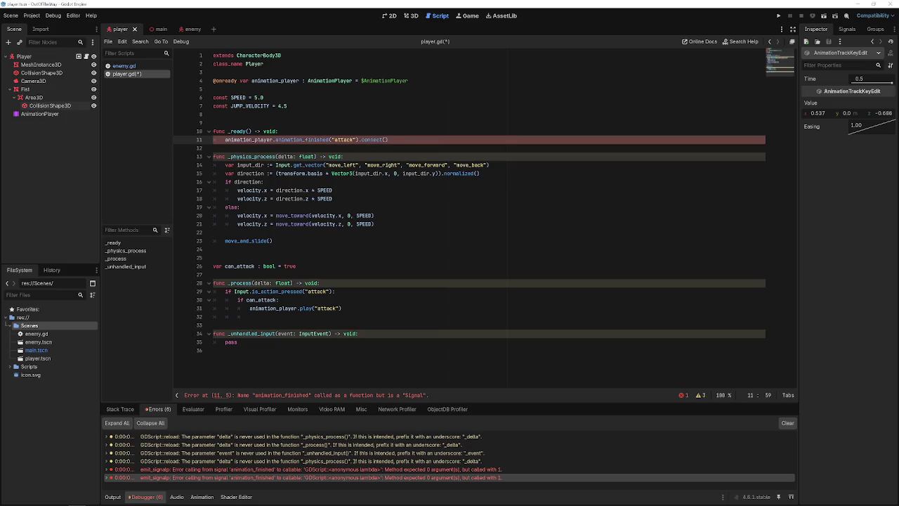
key("BackSpace")
key("BackSpace")
key("BackSpace")
key("BackSpace")
type("(")
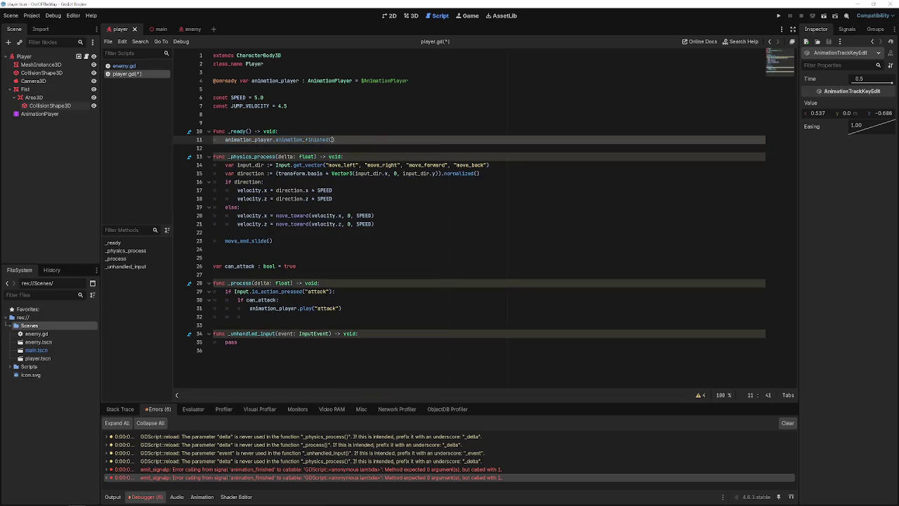
key("Right")
type(".con")
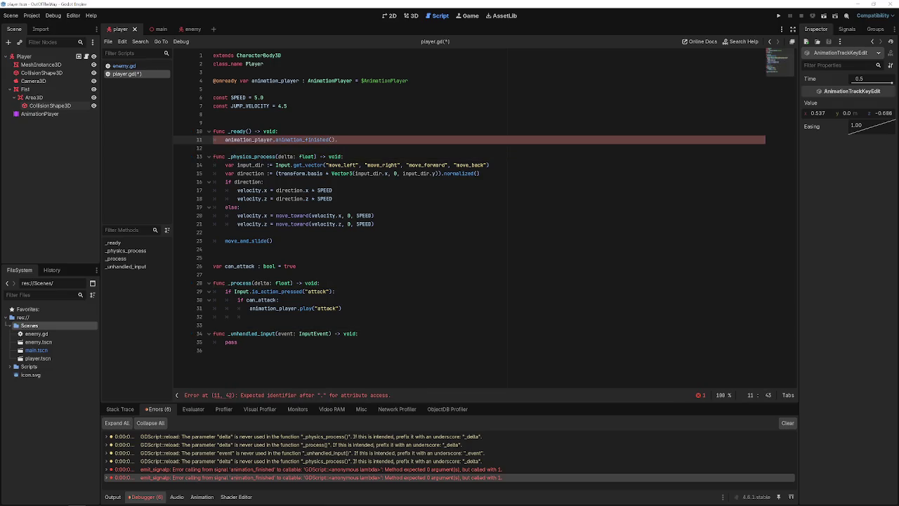
key("BackSpace")
key("BackSpace")
key("BackSpace")
key("Left")
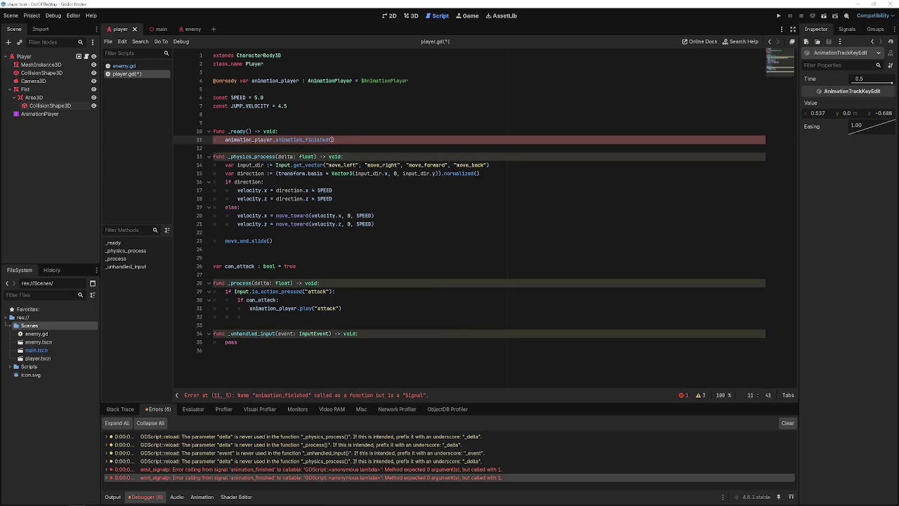
key("BackSpace")
key("BackSpace")
key("BackSpace")
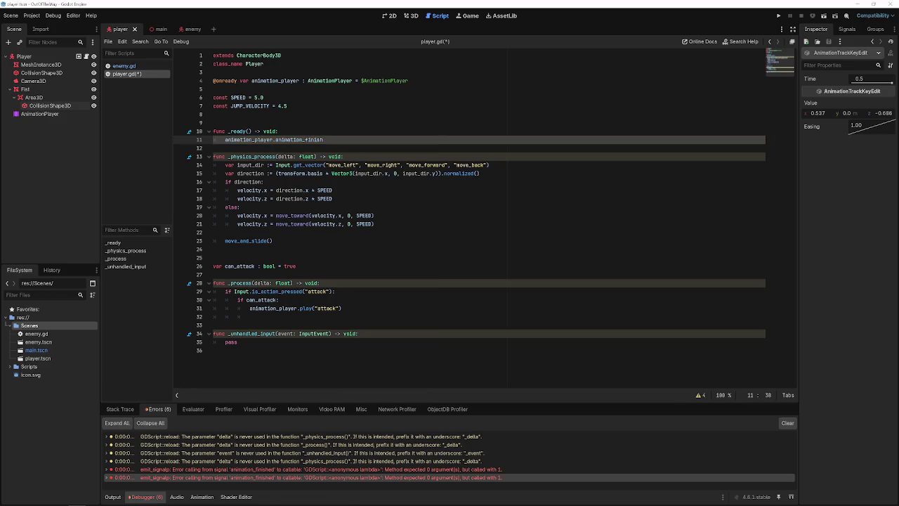
Rebuild line 11 as animation_finished("attack").connect(func(): print("hit")) using autocompletion.
type("h")
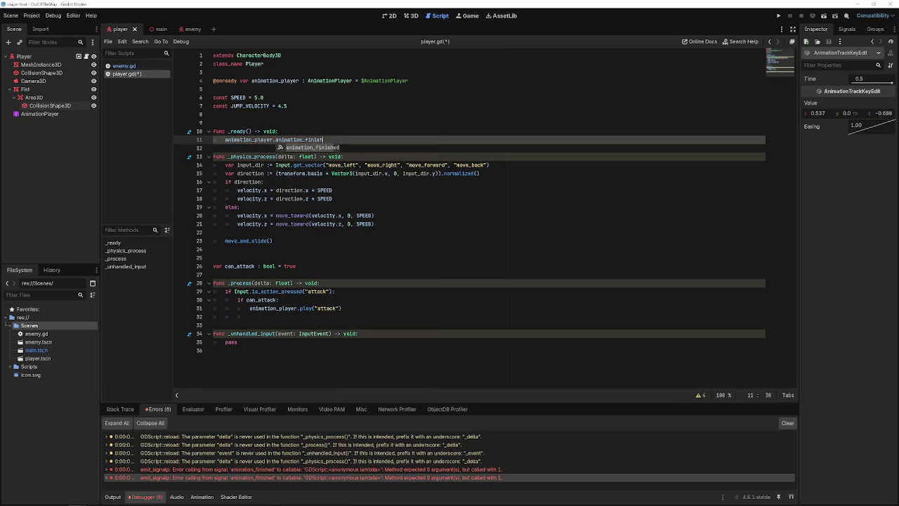
key("Return")
type(".c")
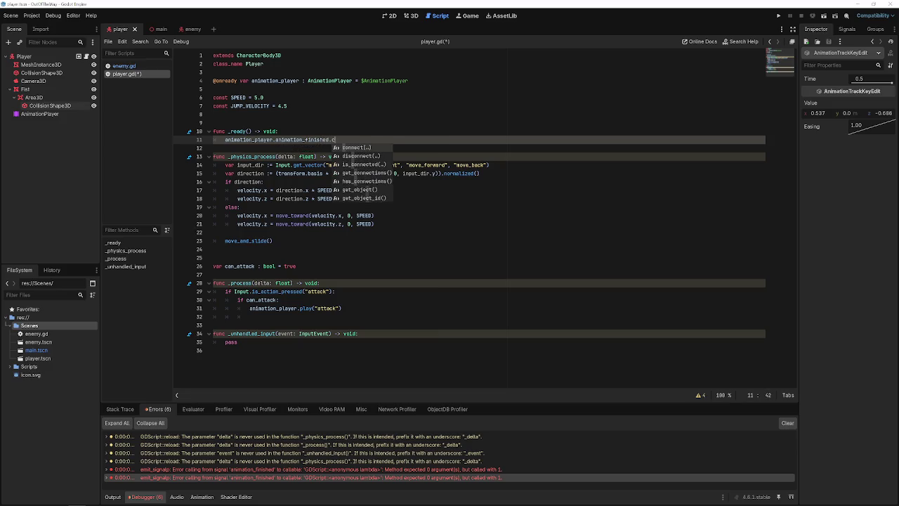
key("Return")
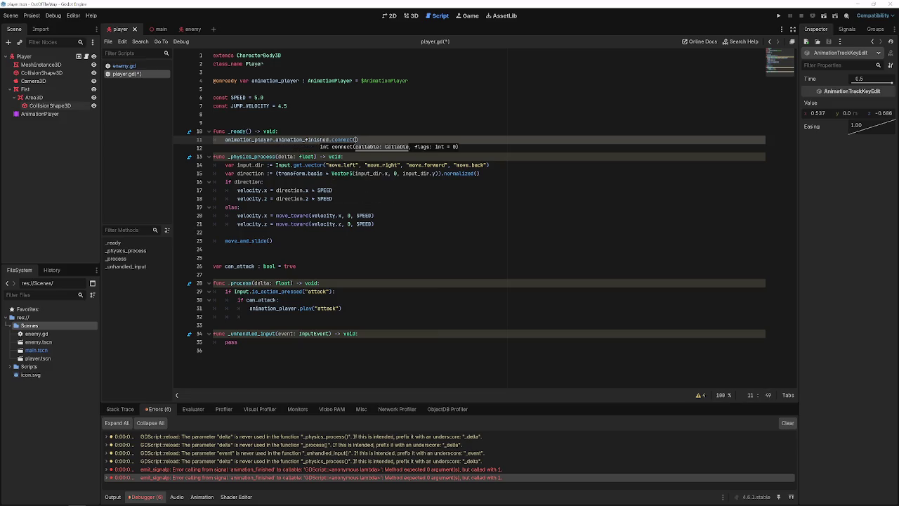
key("BackSpace")
key("BackSpace")
key("BackSpace")
type("(anima")
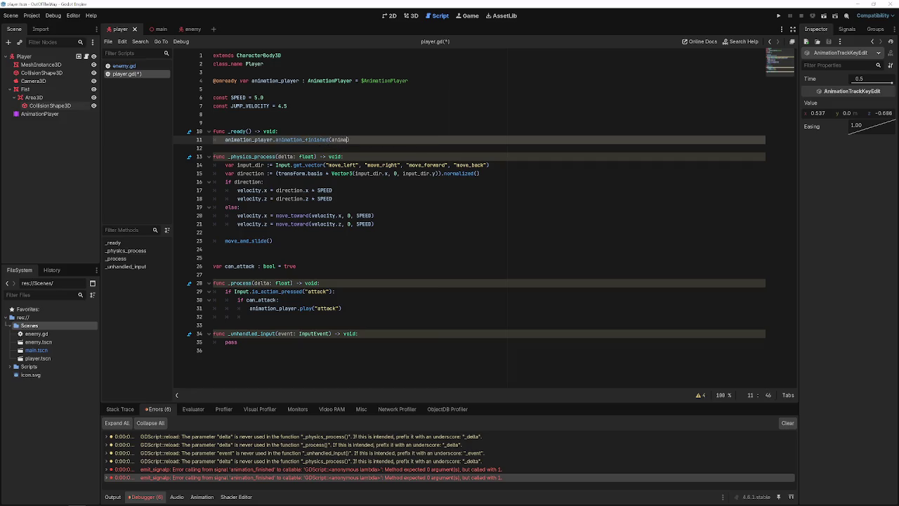
key("BackSpace")
key("BackSpace")
key("BackSpace")
type("attack\").")
type("connect(fu")
type("nc(): ")
type("print(\"")
type("hit\"")
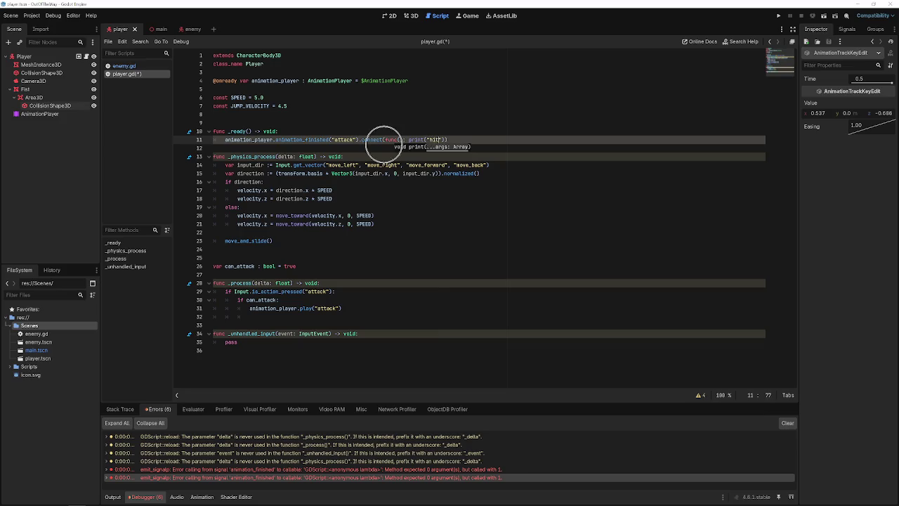
Save player.gd and add a question mark so the message reads "hit?".
key("ctrl+s")
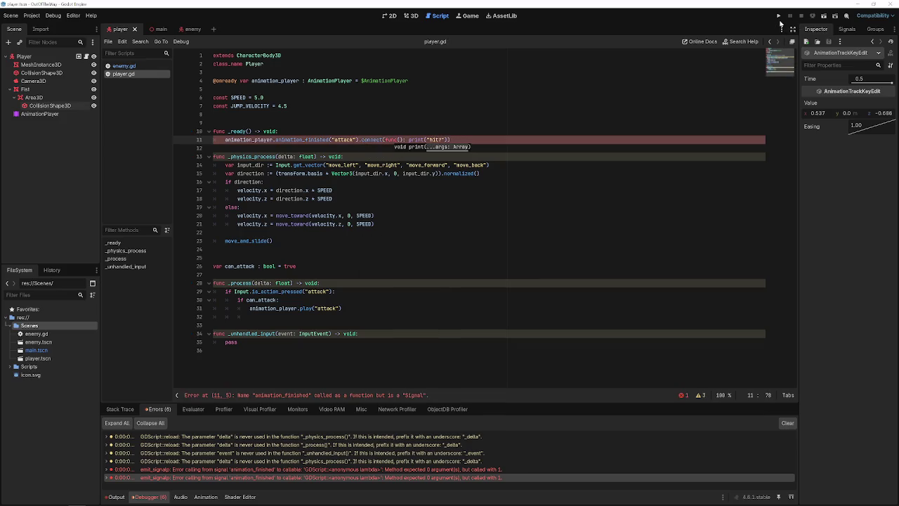
left_click(443, 139)
type("?")
key("End")
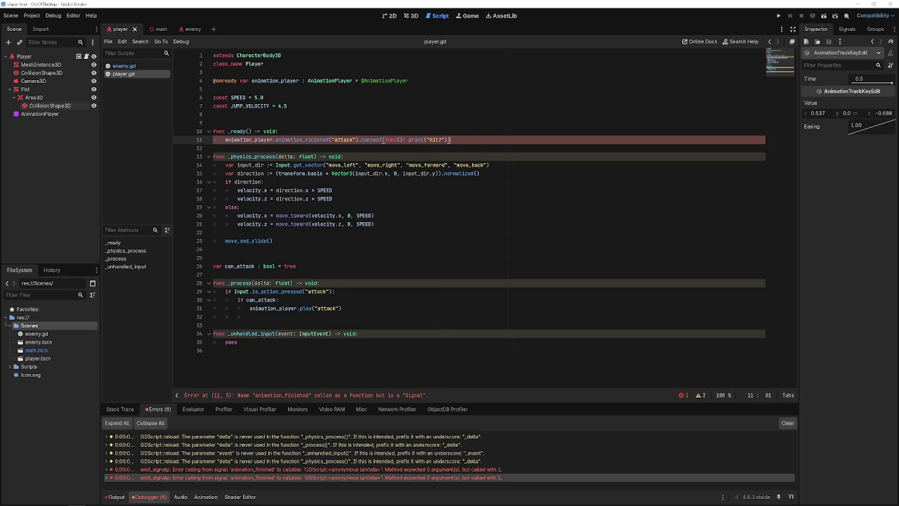
Move the "attack" argument from animation_finished() into the func() parentheses and save.
left_click(410, 150)
double_click(344, 139)
key("BackSpace")
key("BackSpace")
key("BackSpace")
key("Right")
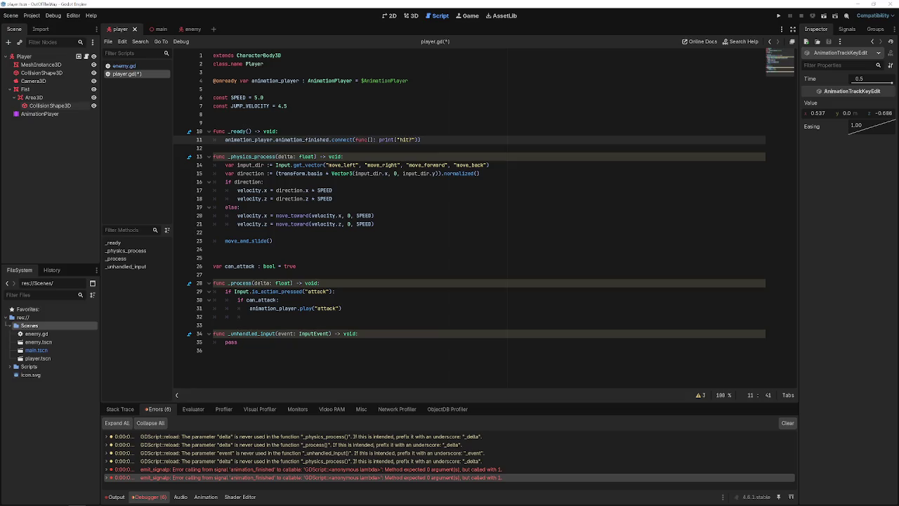
mouse_move(344, 140)
left_click(369, 139)
type("\"attack")
key("ctrl+s")
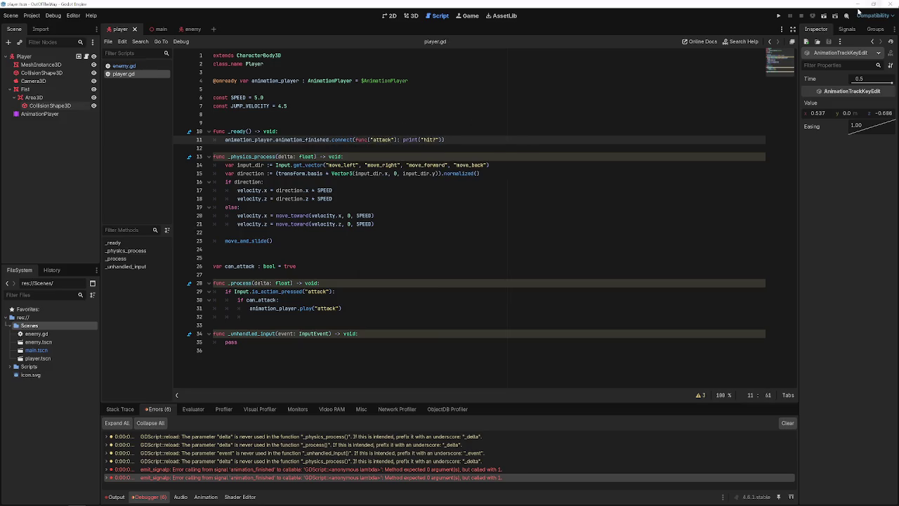
Run the game, then delete the "attack" argument so the lambda has no parameters.
left_click(778, 15)
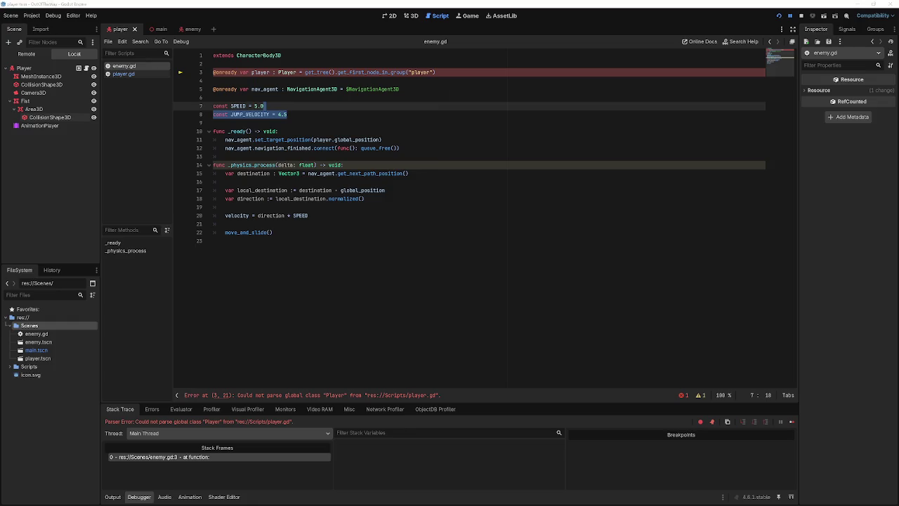
left_click(425, 191)
left_click(321, 108)
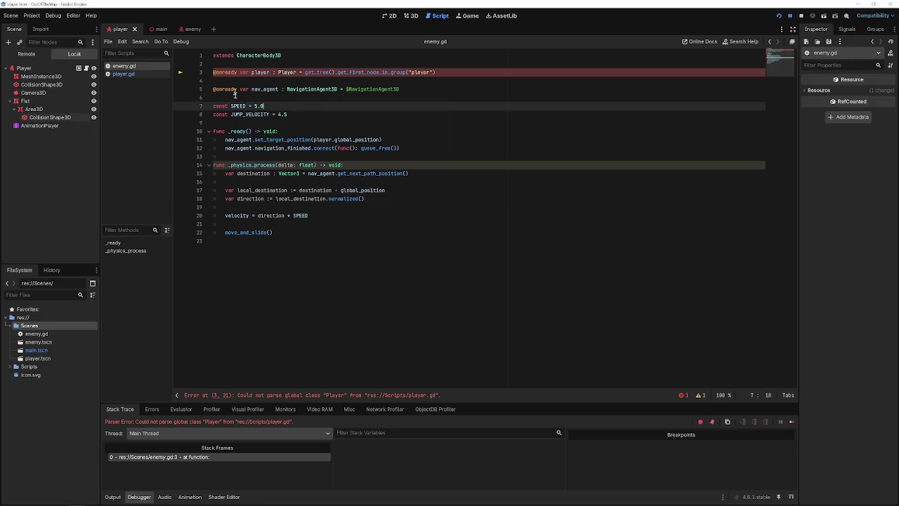
left_click(127, 74)
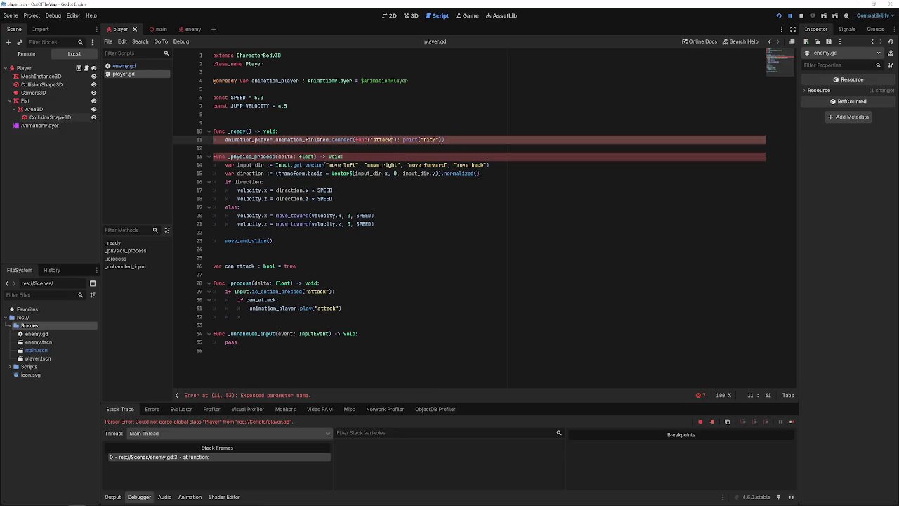
left_click_drag(394, 139, 370, 139)
key("BackSpace")
left_click(112, 66)
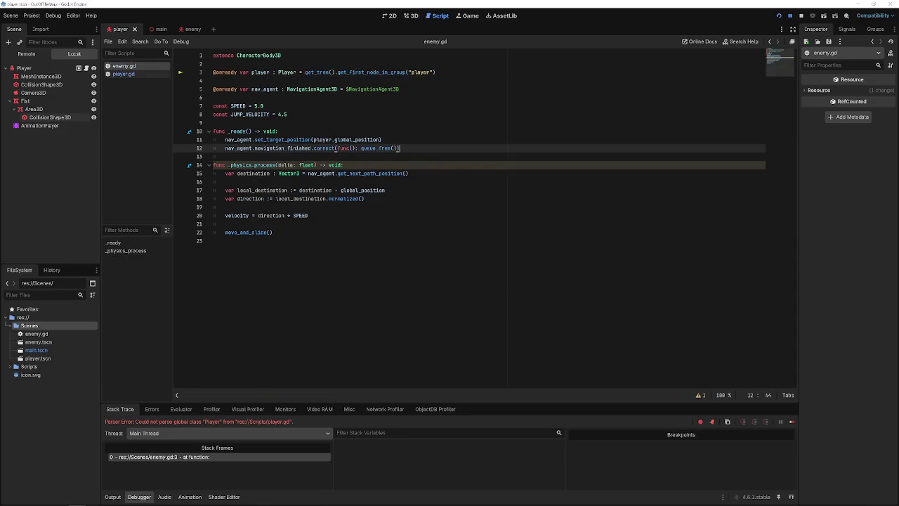
left_click(124, 73)
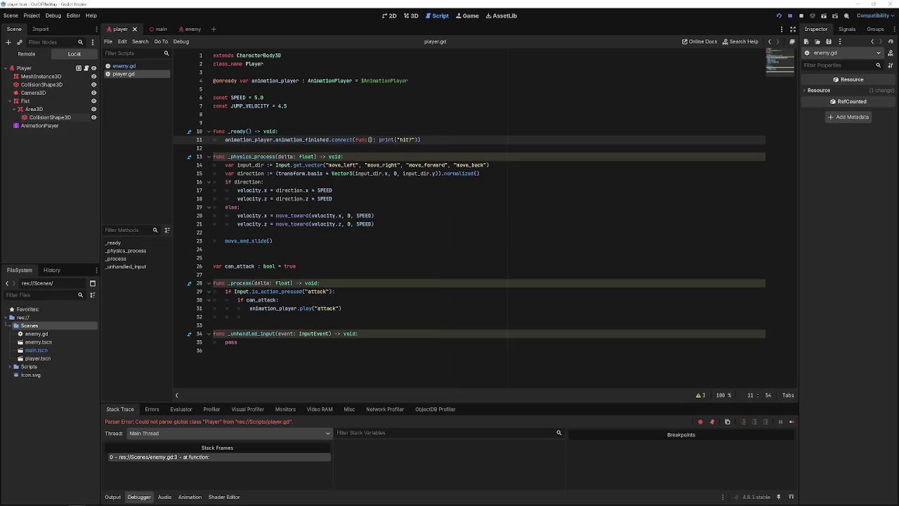
Give the lambda an anim_name parameter and test-run the game with two punches.
type("anim")
key("BackSpace")
type("m_name")
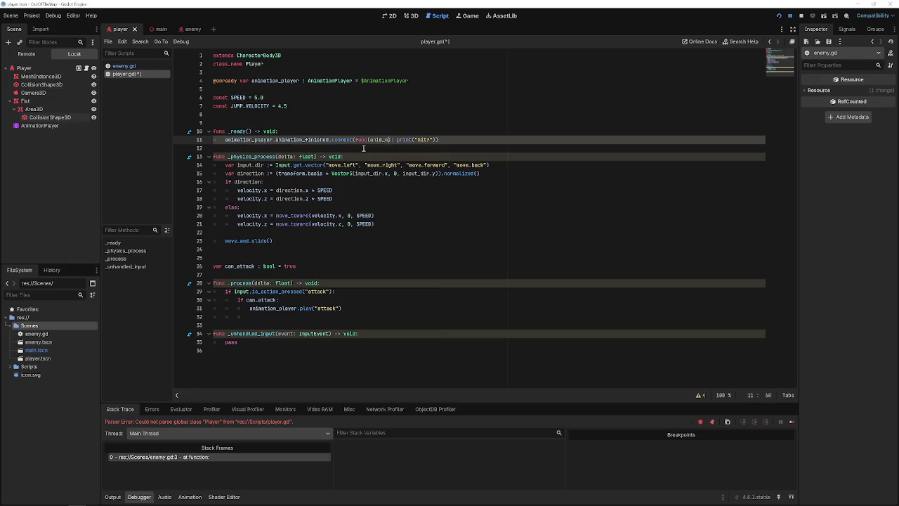
key("F5")
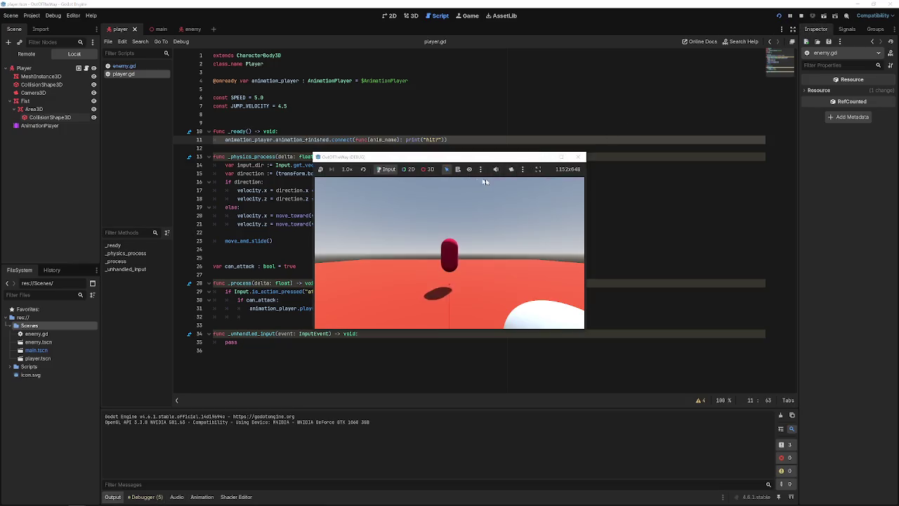
left_click(479, 232)
left_click(466, 246)
left_click(581, 157)
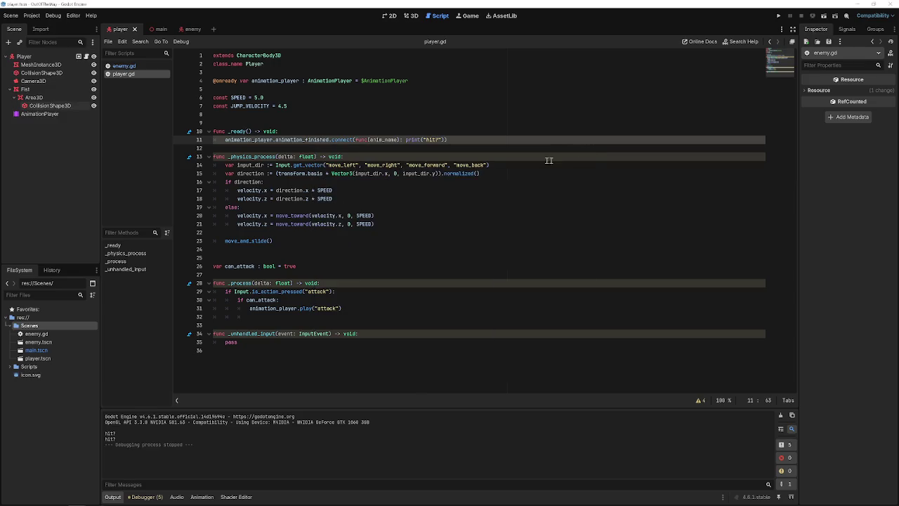
Rename the parameter to anim_names, re-test with three punches, then remove the added s.
double_click(386, 140)
key("Right")
type("s")
key("ctrl+s")
left_click(778, 15)
left_click(478, 242)
left_click(492, 236)
left_click(507, 231)
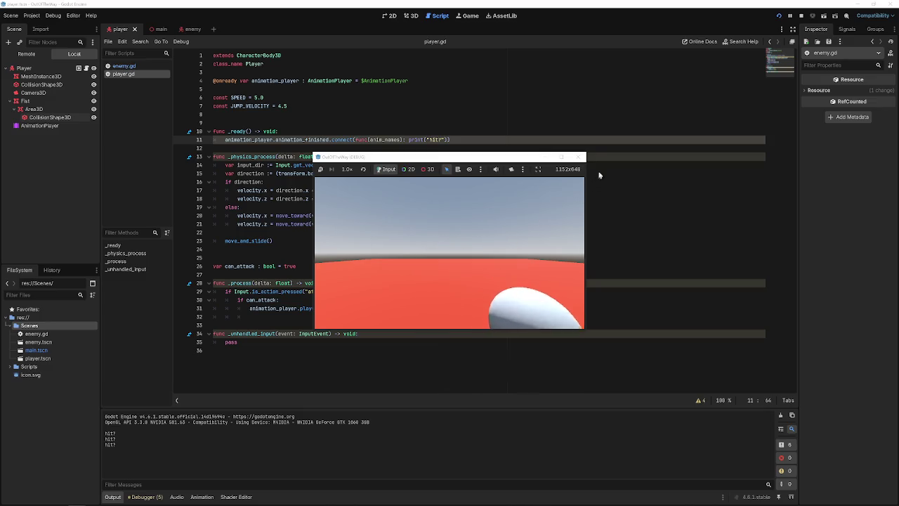
left_click(580, 157)
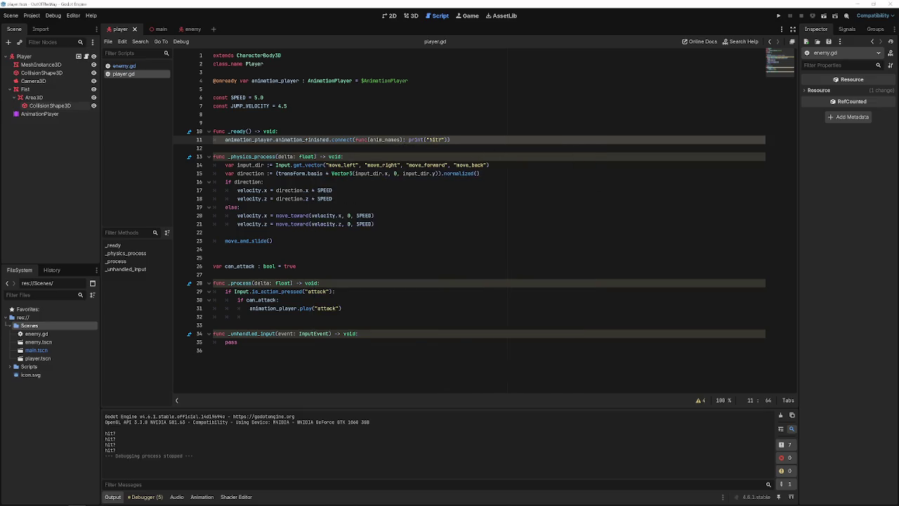
key("BackSpace")
Make the lambda print anim_name instead of "hit?" and save the script.
double_click(430, 139)
type("anim_")
type("name")
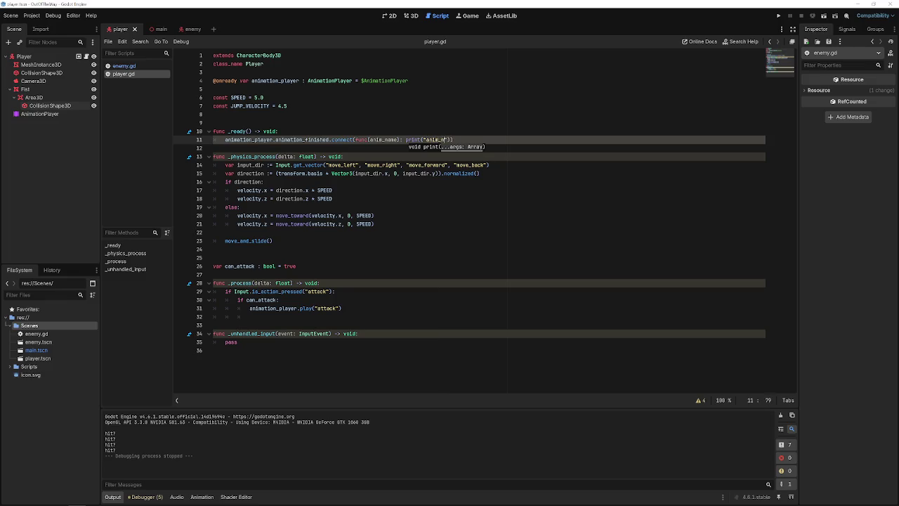
key("BackSpace")
key("BackSpace")
key("BackSpace")
type("ni")
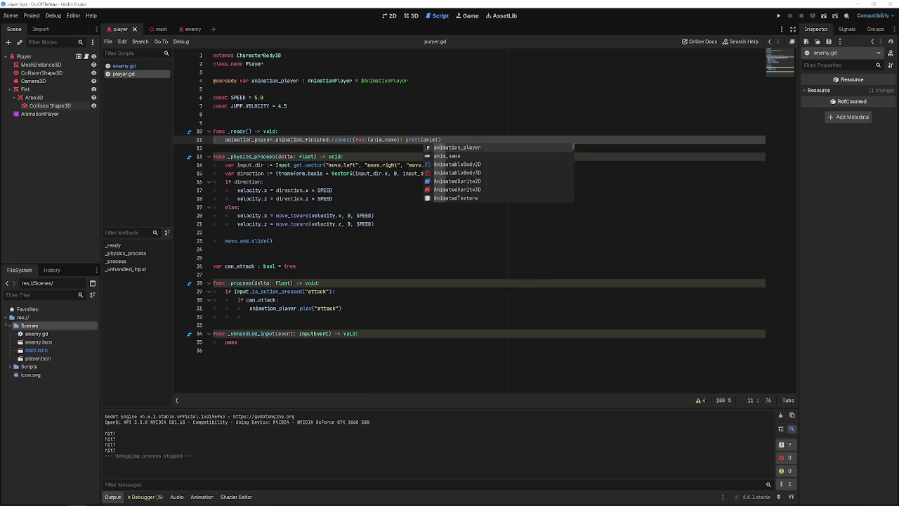
key("Return")
key("ctrl+s")
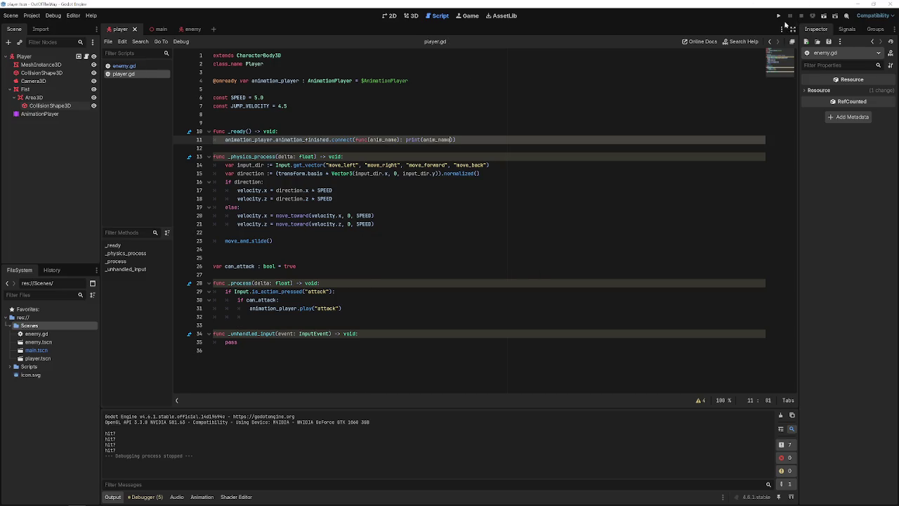
type(")")
Delete the empty line above the _ready function.
double_click(237, 132)
left_click(353, 134)
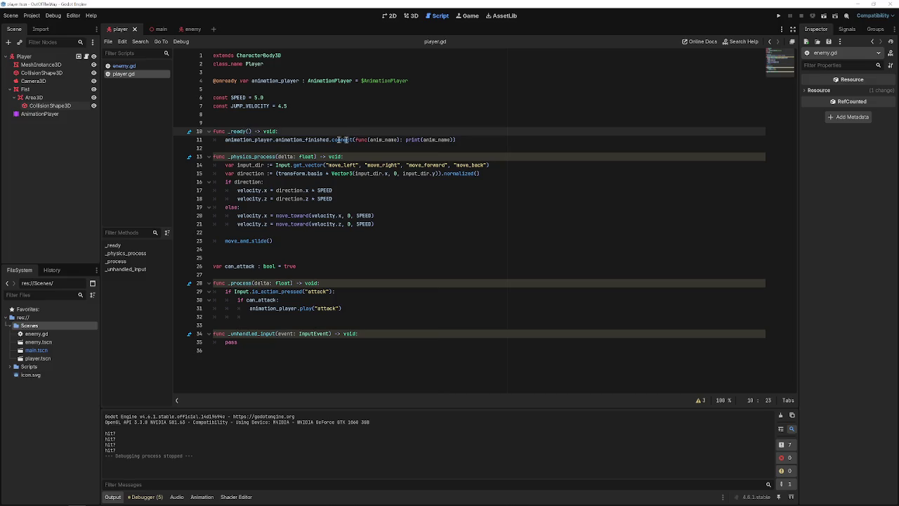
key("Up")
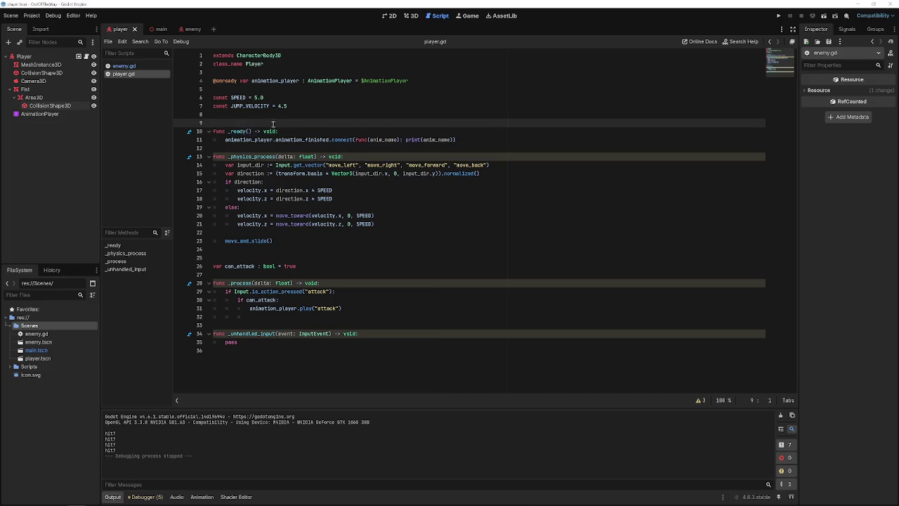
key("BackSpace")
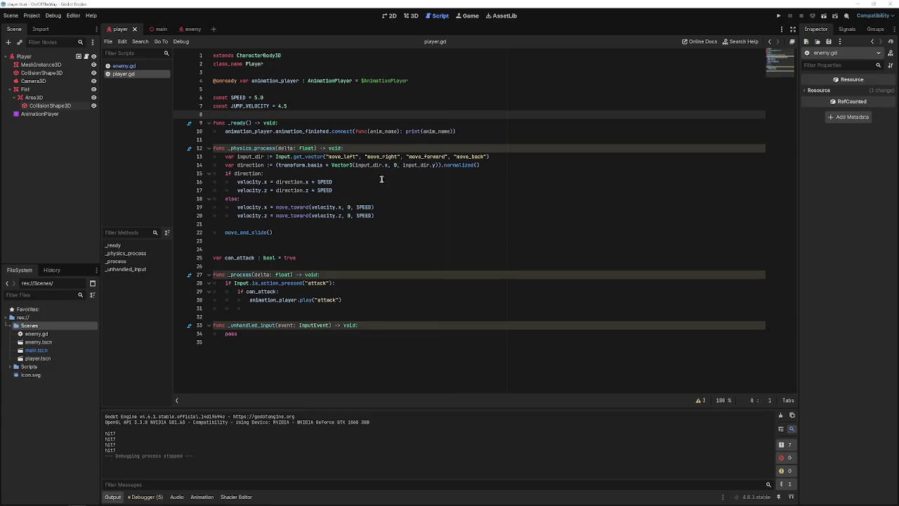
left_click(286, 107)
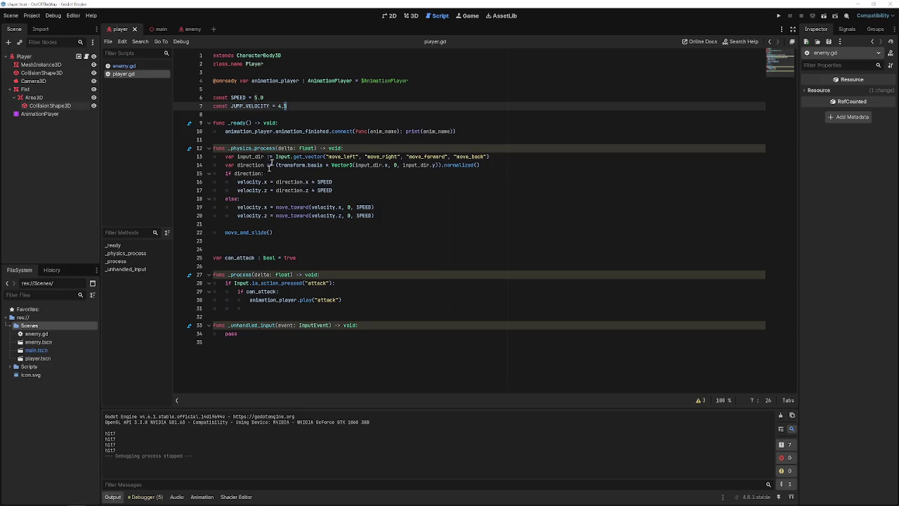
Run the game and punch twice to log "attack", then stop the game.
left_click(779, 15)
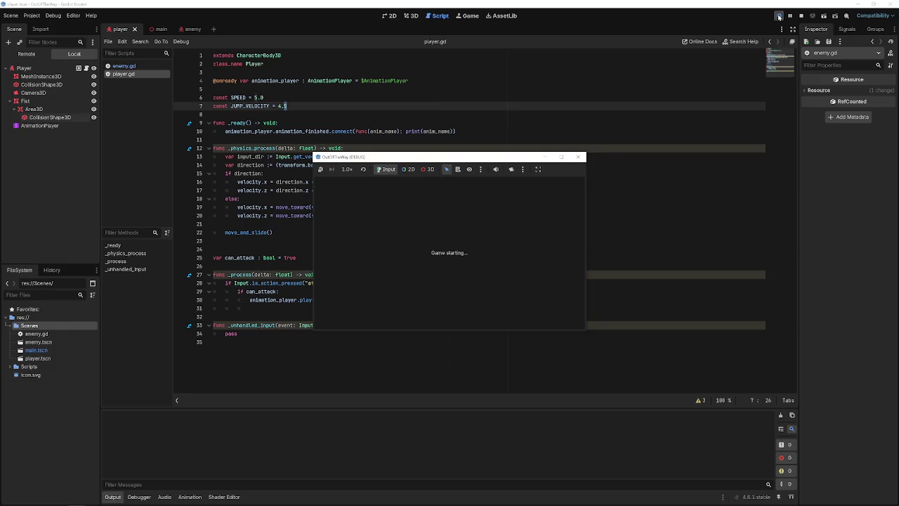
left_click(497, 220)
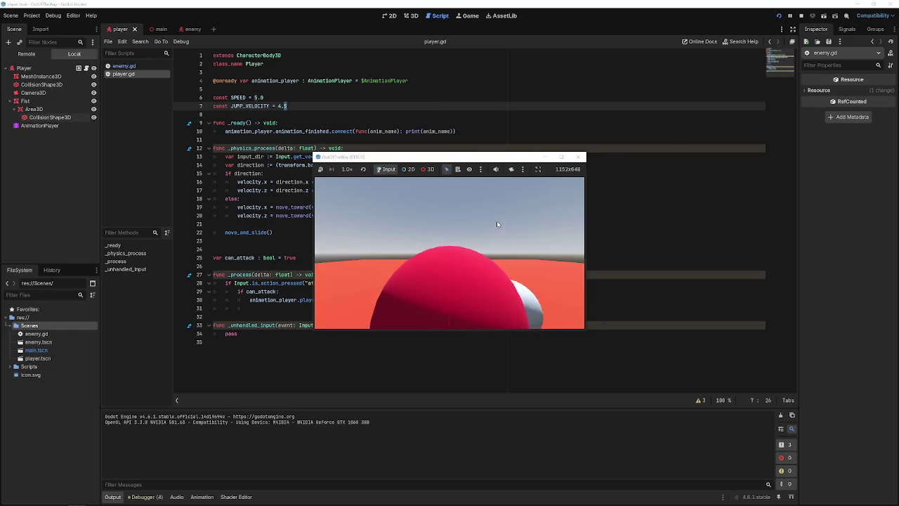
left_click(501, 223)
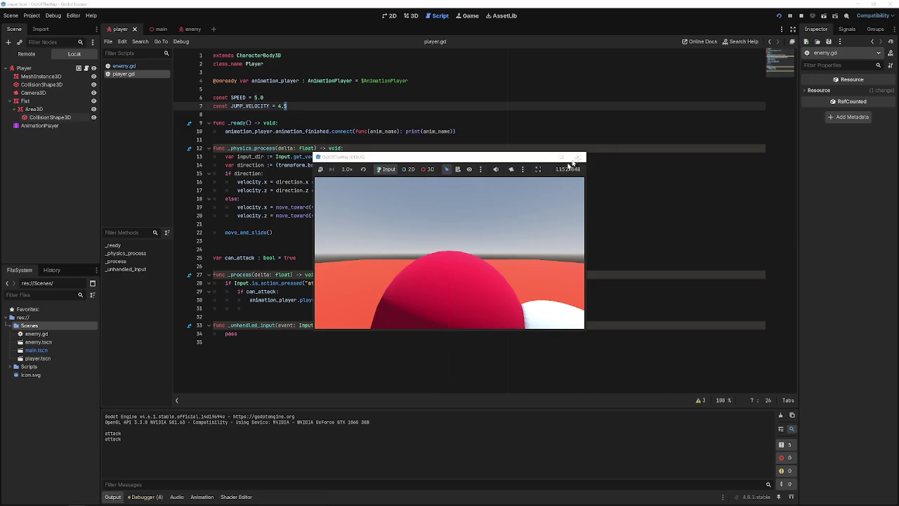
left_click(580, 157)
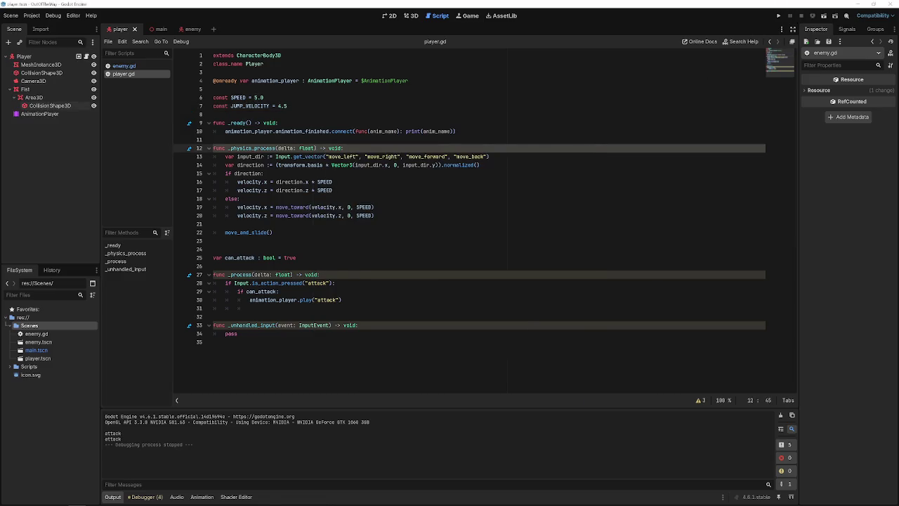
left_click(367, 226)
left_click(366, 238)
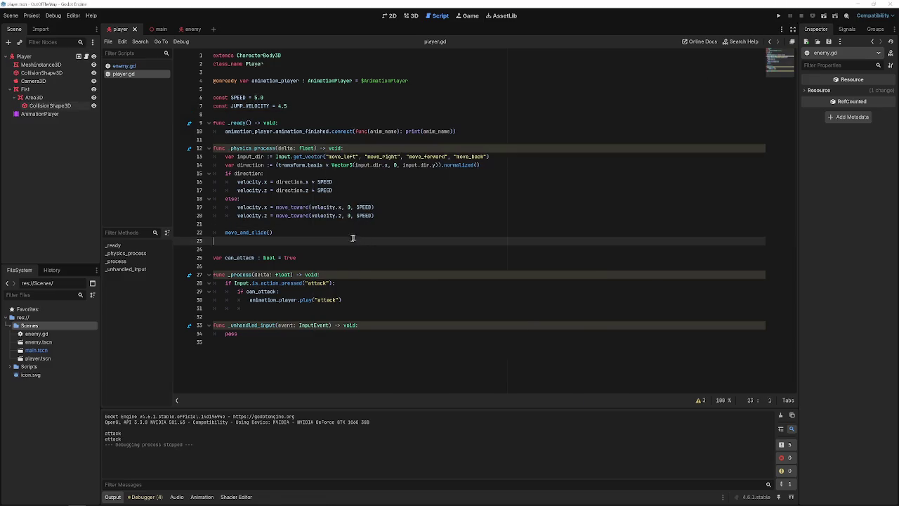
Replace print(anim_name) in the callback with can_attack = true and save.
left_click(322, 276)
left_click(342, 300)
left_click(450, 131)
key("BackSpace")
key("BackSpace")
key("BackSpace")
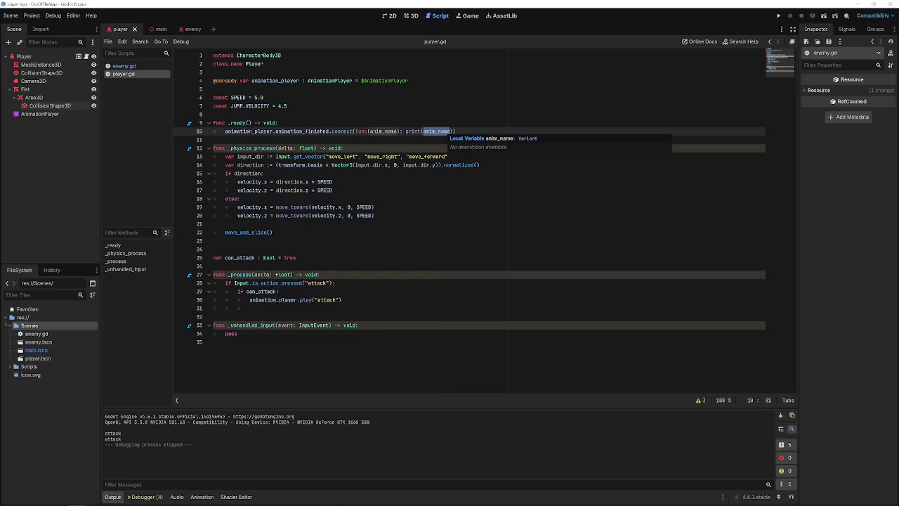
key("BackSpace")
key("BackSpace")
key("BackSpace")
type("can")
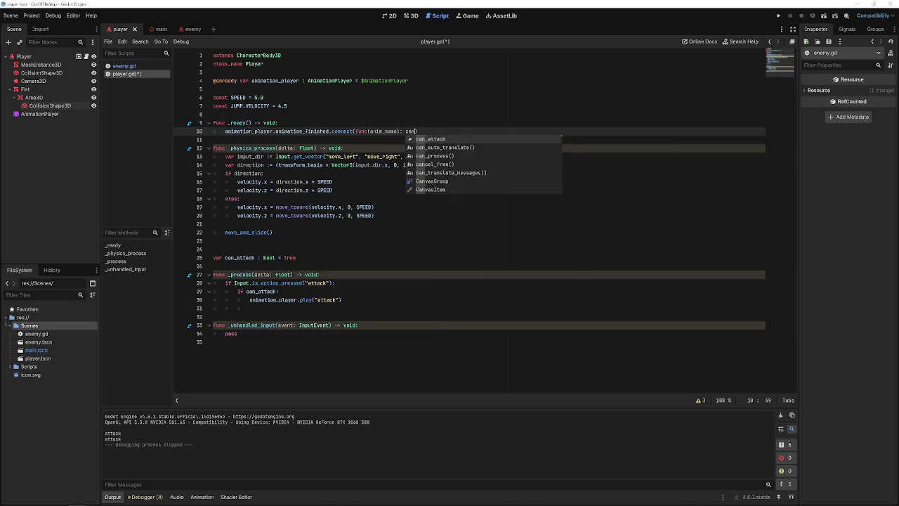
key("Return")
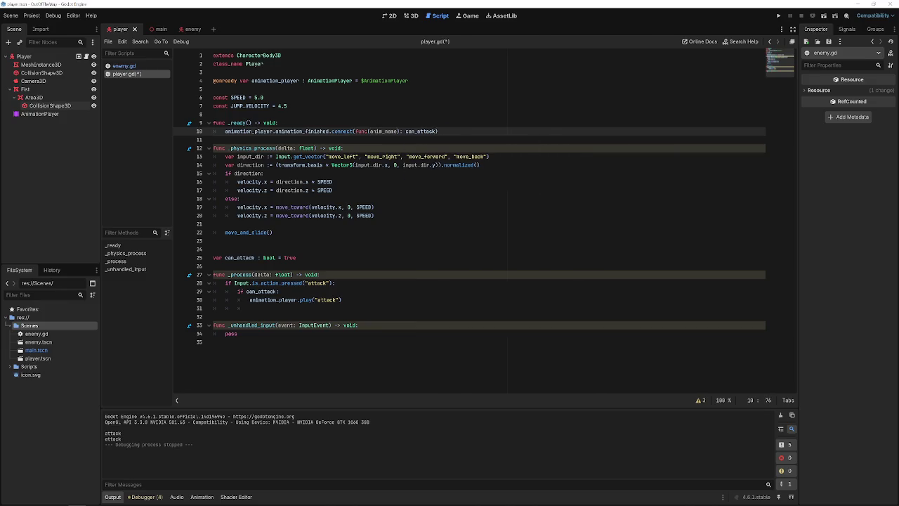
key("BackSpace")
key("Escape")
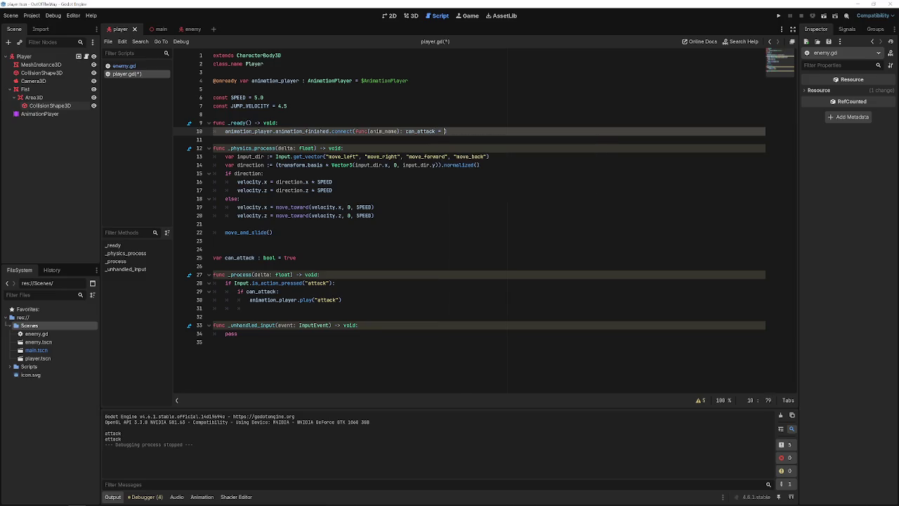
type("true")
key("ctrl+s")
Copy the connect line and paste it under if can_attack: in _process.
left_click(332, 310)
left_click(352, 300)
left_click(405, 131)
left_click(345, 300)
left_click(406, 131)
mouse_move(485, 132)
left_mouse_down()
mouse_move(182, 132)
mouse_move(213, 131)
left_mouse_up()
key("ctrl+c")
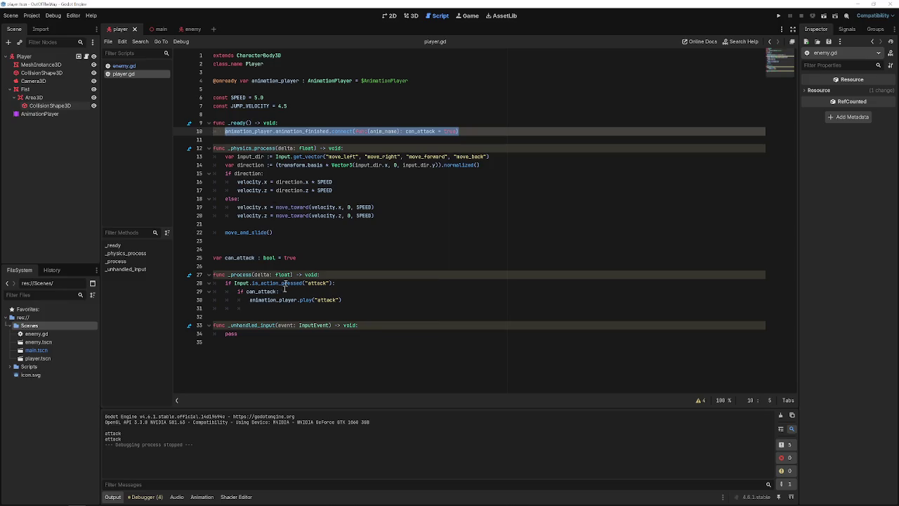
left_click(362, 300)
left_click(345, 291)
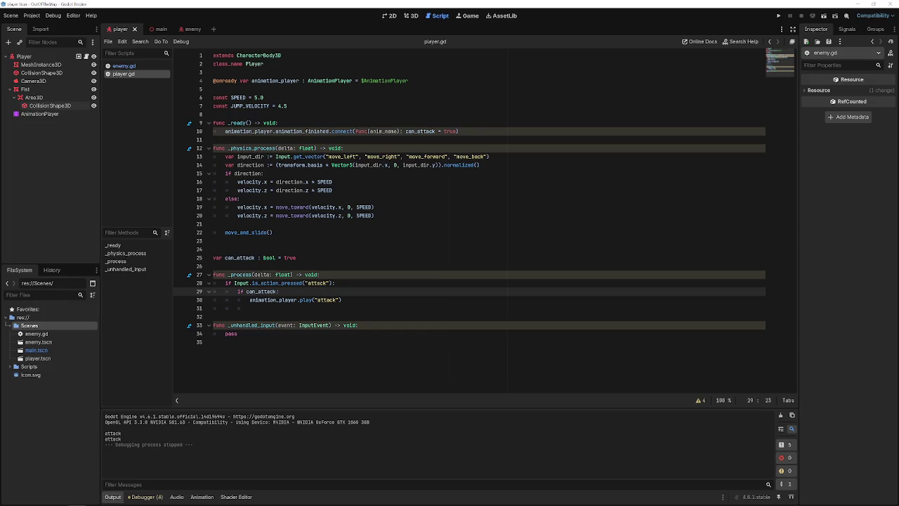
key("Return")
key("ctrl+v")
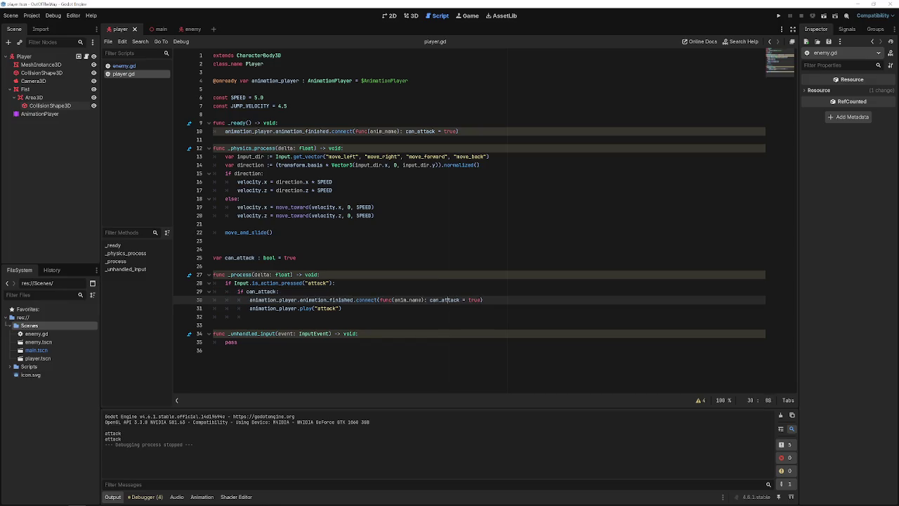
Rearrange the pasted lambda, then delete the pasted code and save player.gd.
left_click(430, 300)
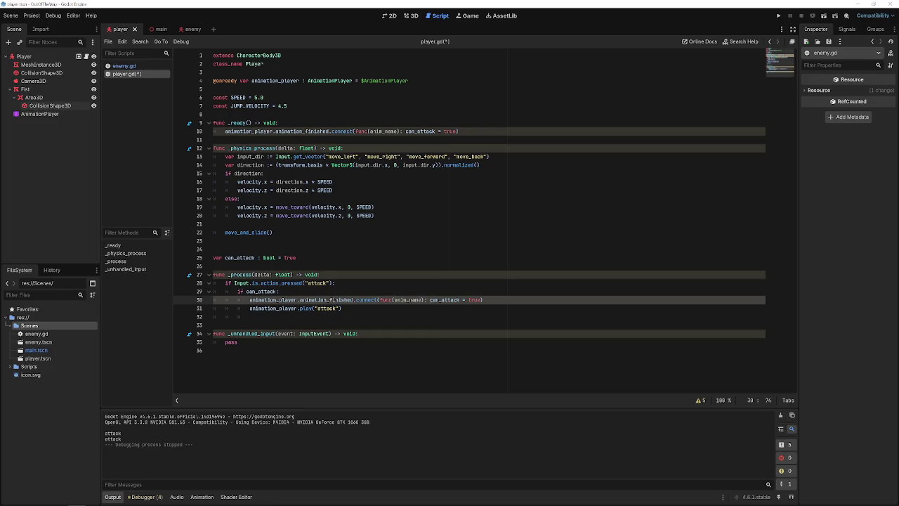
key("Return")
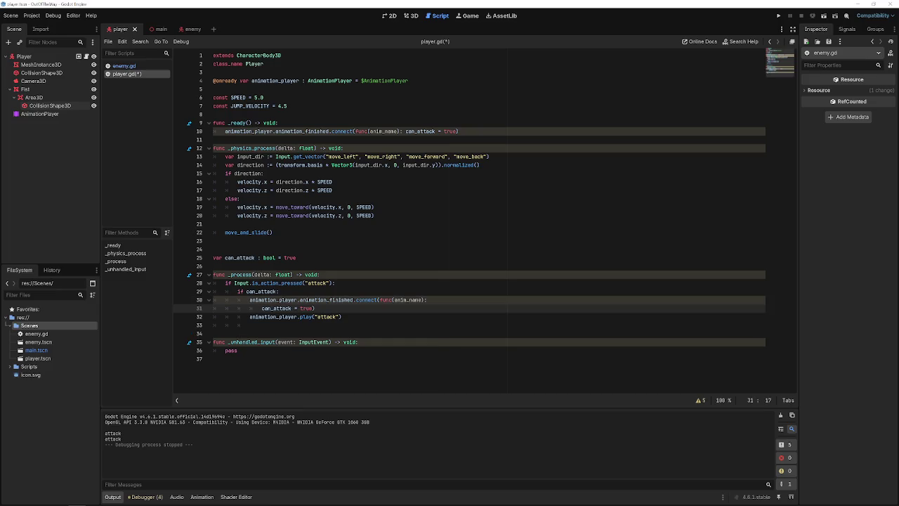
key("Return")
key("BackSpace")
key("BackSpace")
key("BackSpace")
key("End")
left_click_drag(343, 309, 225, 300)
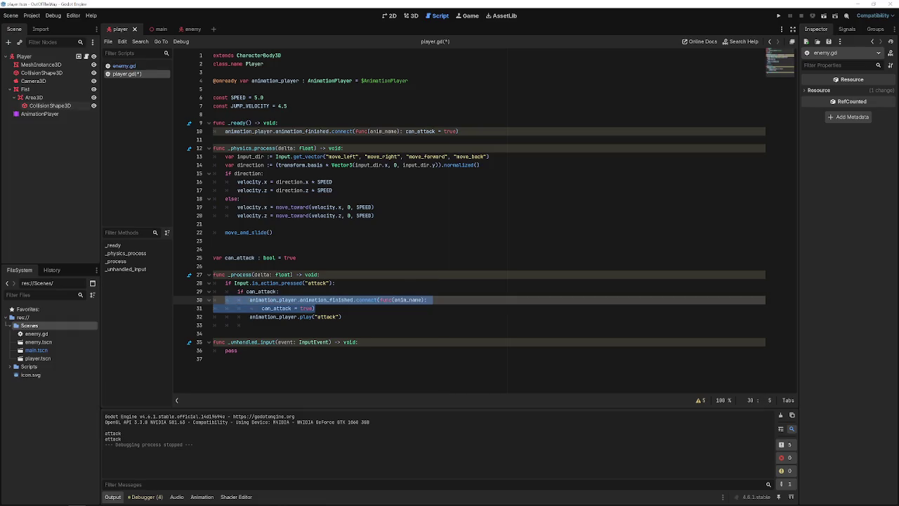
key("BackSpace")
key("BackSpace")
key("ctrl+s")
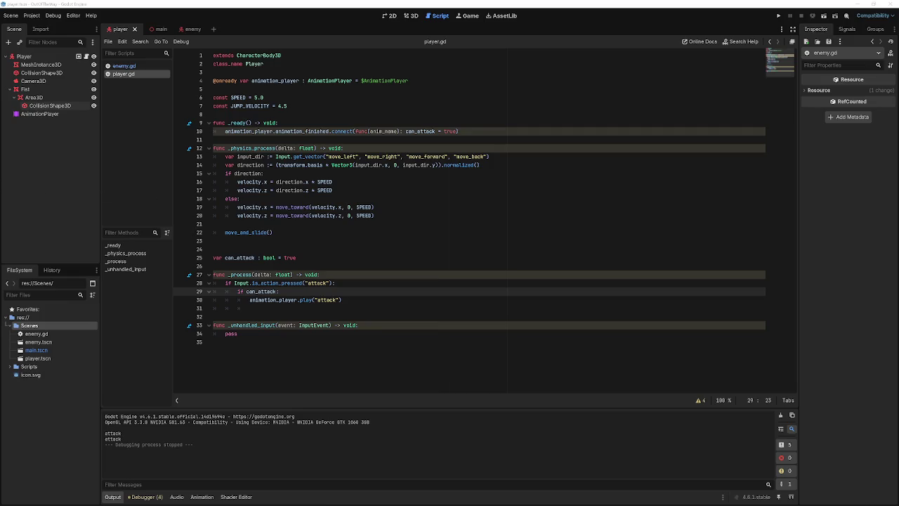
Add can_attack = false under the if can_attack: check in _process.
left_click(415, 307)
left_click(353, 292)
key("Return")
type("can_attack = false")
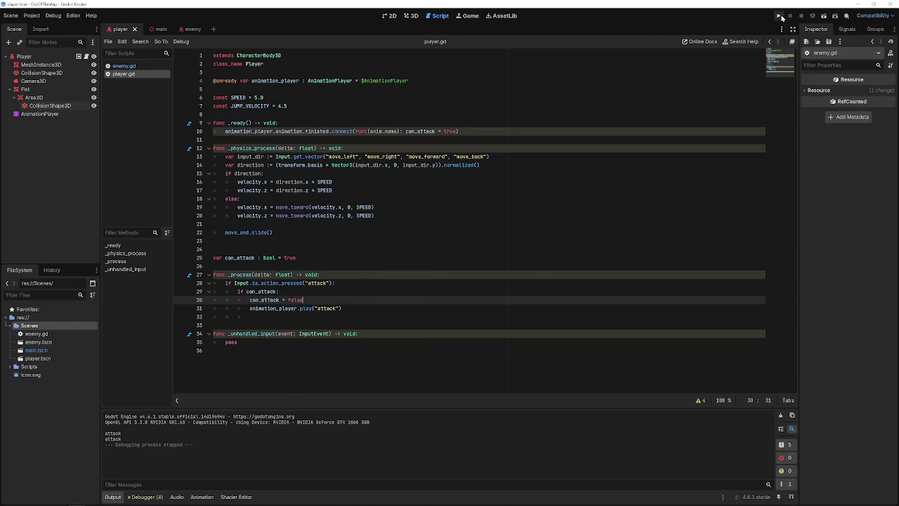
Run the game, trigger a fist attack, then close the game.
left_click(781, 16)
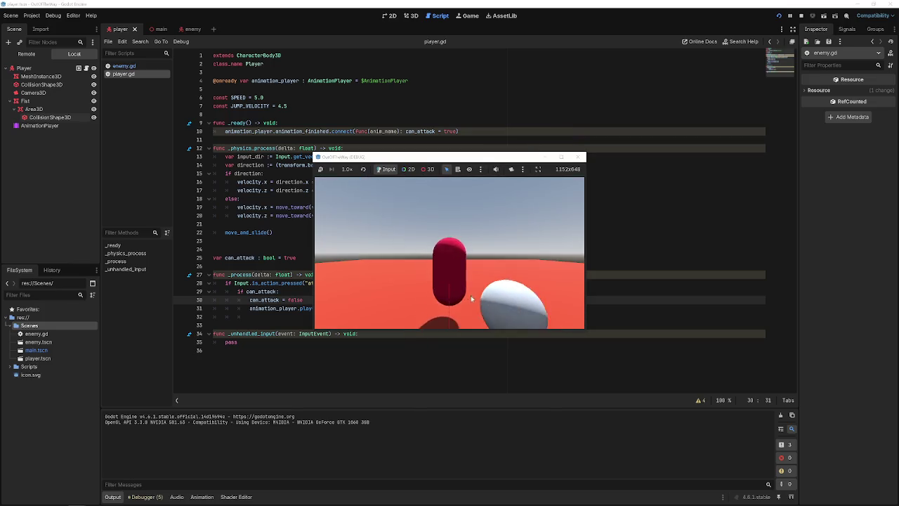
left_click(472, 291)
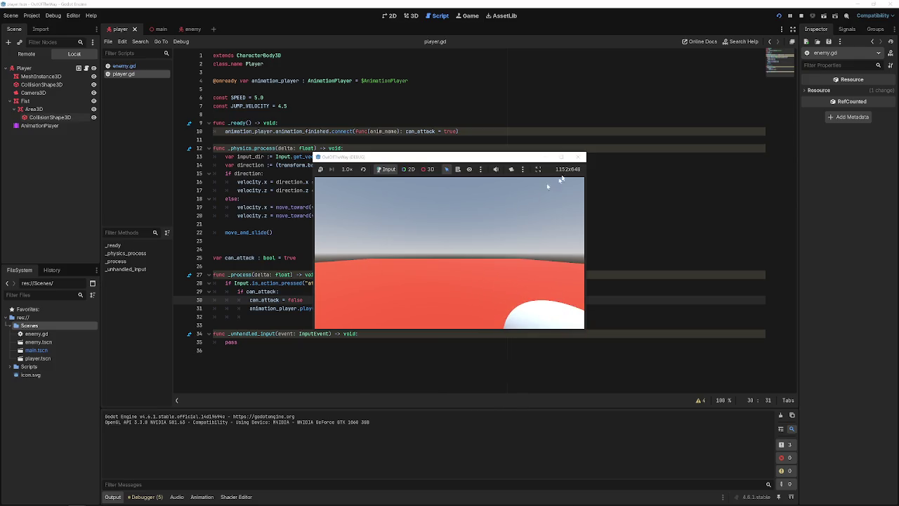
left_click(581, 157)
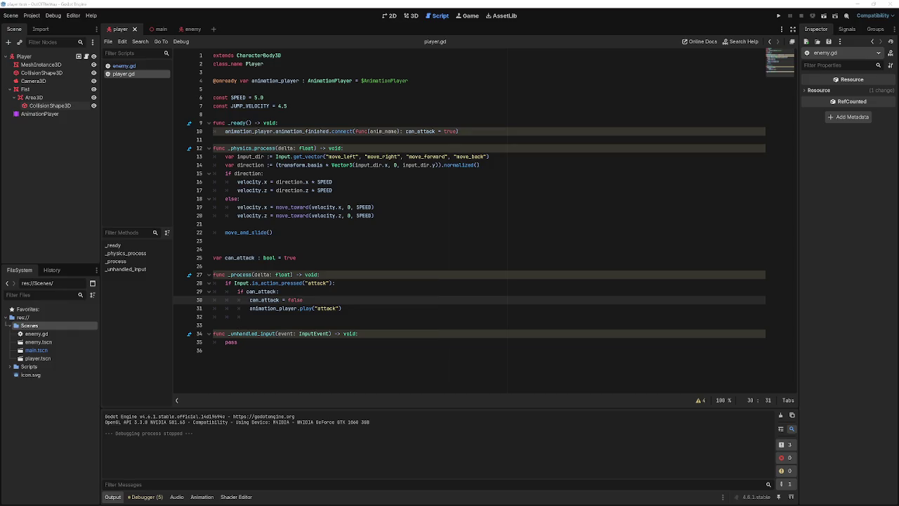
left_click(294, 247)
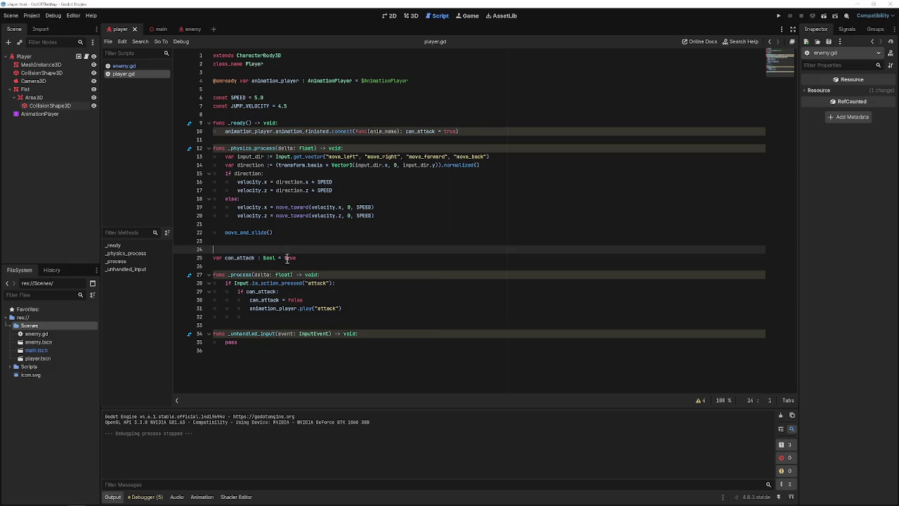
Delete the blank line 26 after the can_attack variable.
double_click(286, 258)
left_click(214, 266)
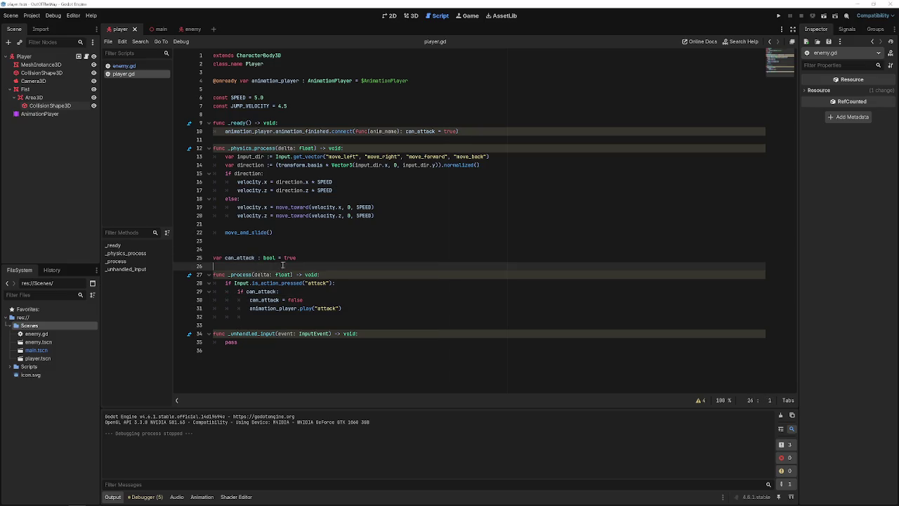
key("BackSpace")
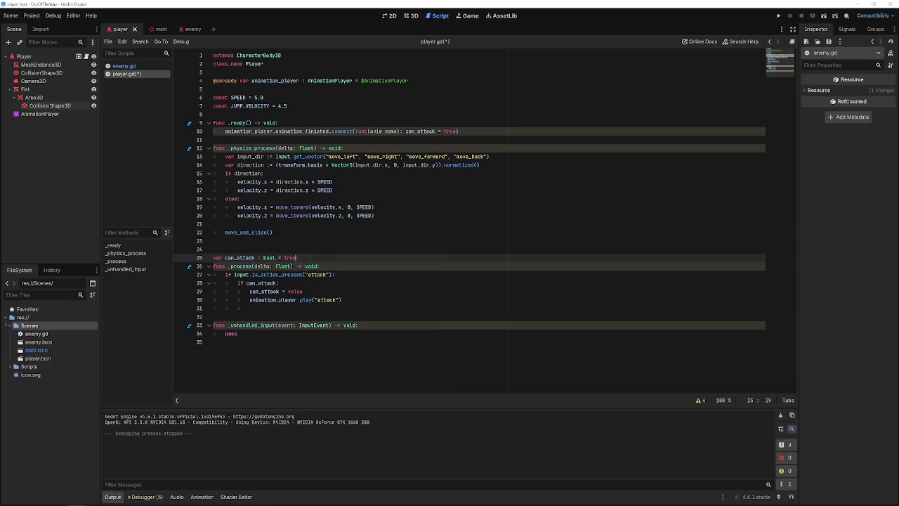
Place the caret after the play attack call in _process.
mouse_move(295, 275)
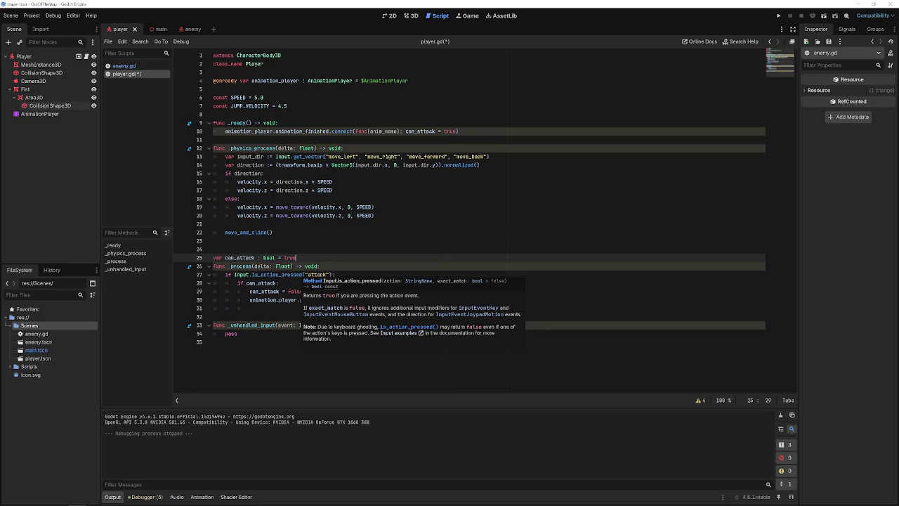
left_click(334, 275)
key("Down")
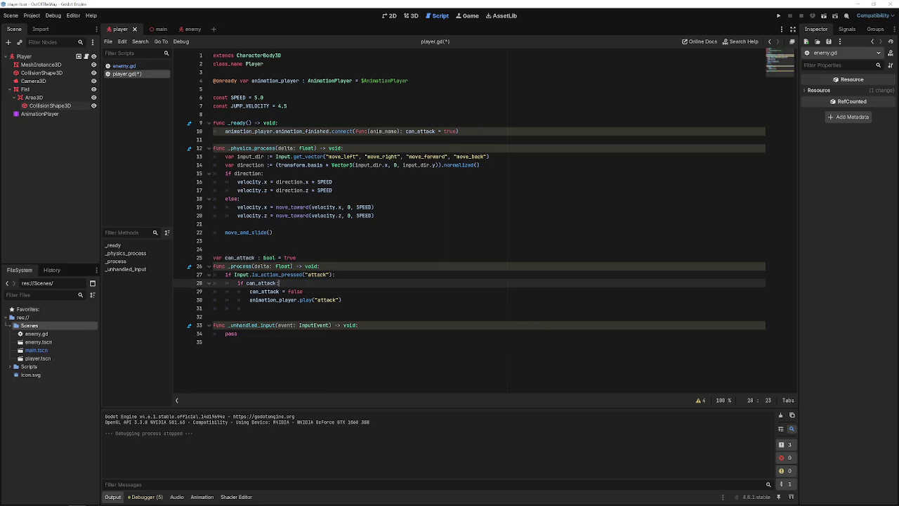
left_click(334, 292)
left_click(344, 300)
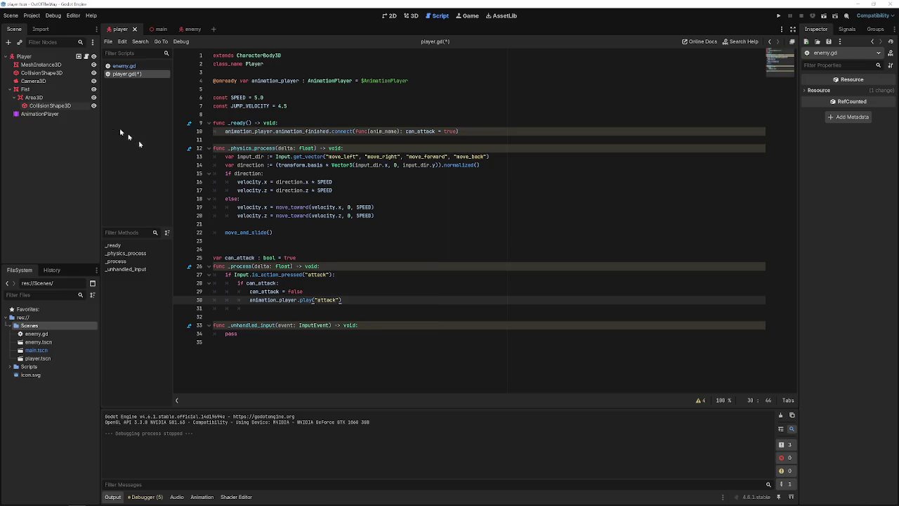
Open the enemy scene in 3D and look through its nodes, including CollisionShape3D.
mouse_move(161, 36)
left_click(184, 29)
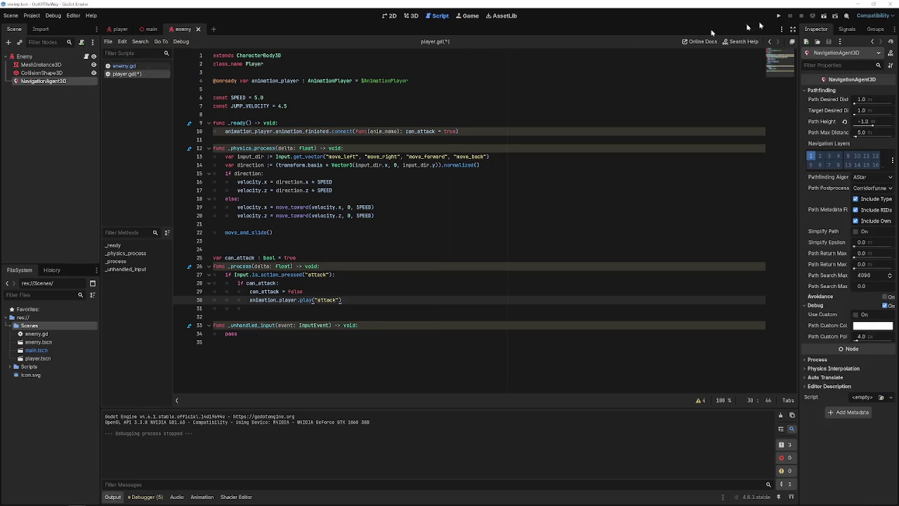
left_click(407, 16)
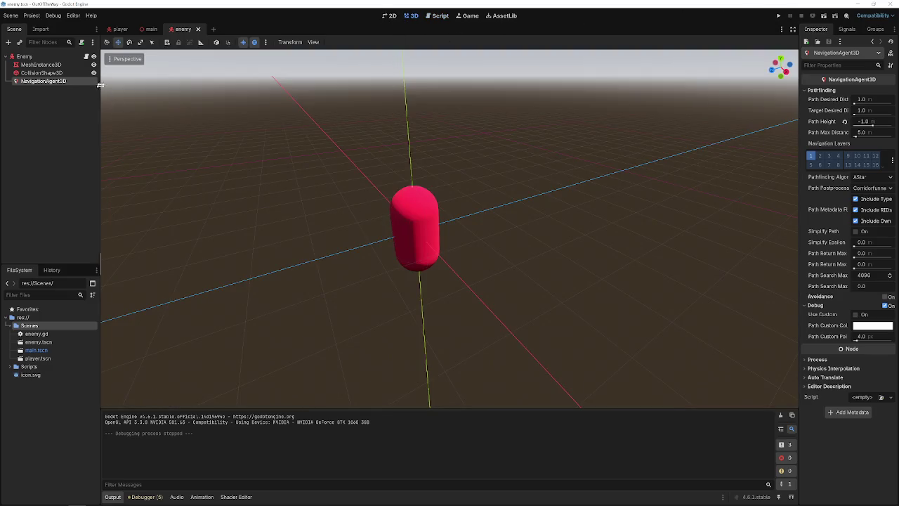
left_click(71, 73)
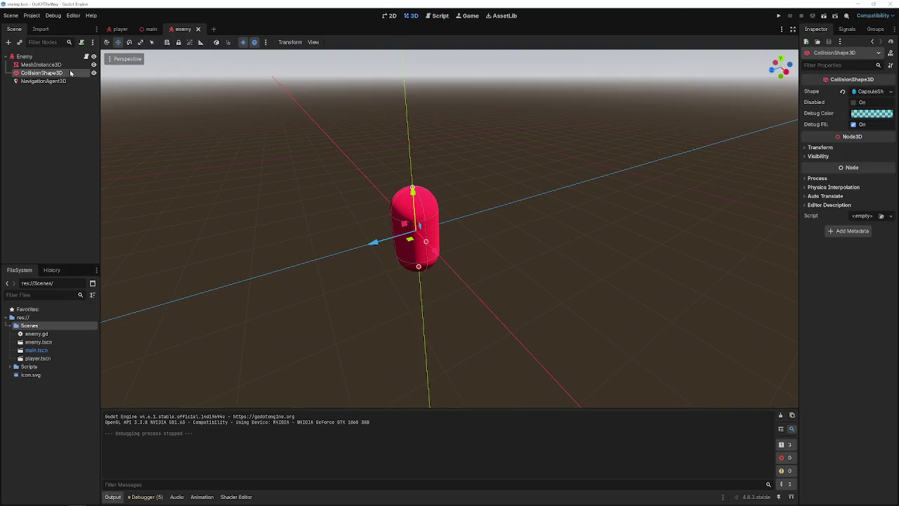
left_click(69, 89)
left_click(65, 81)
left_click(63, 64)
left_click(64, 73)
left_click(63, 81)
Return to the player scene and collapse the Fist node's children.
left_click(121, 30)
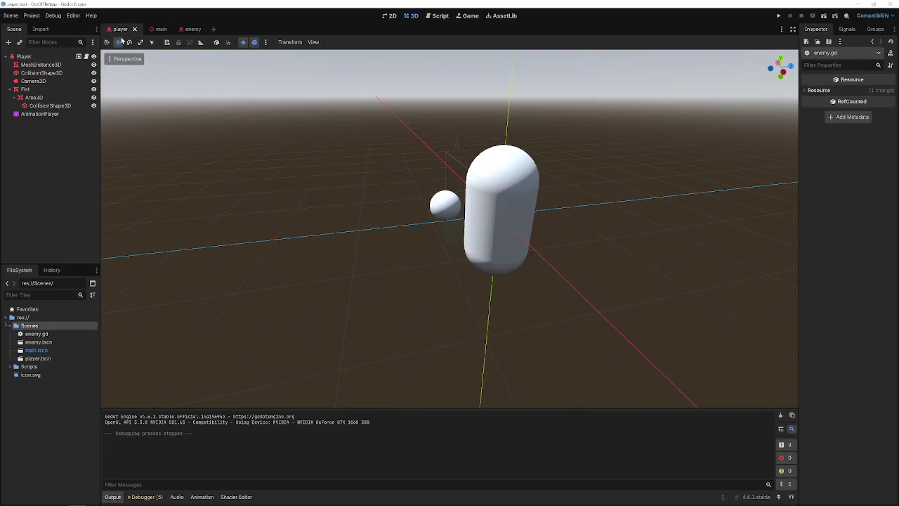
left_click(10, 89)
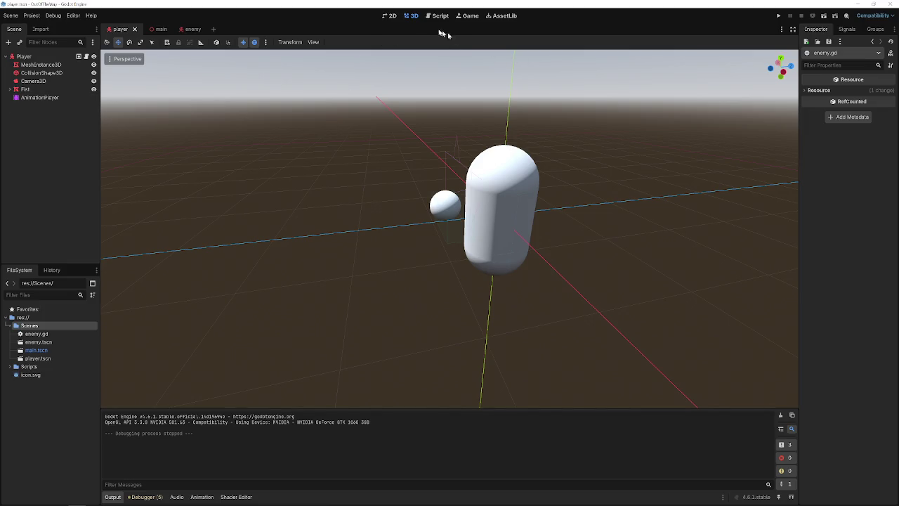
left_click(62, 89)
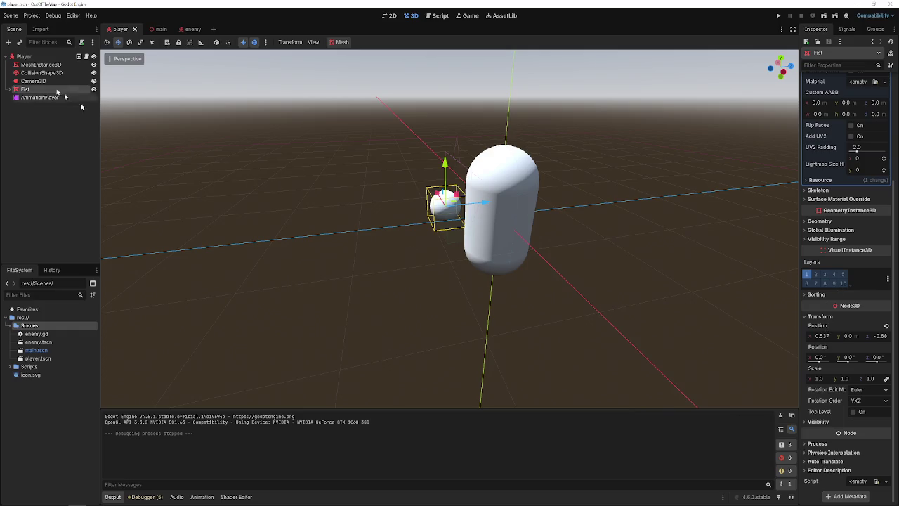
left_click(24, 56)
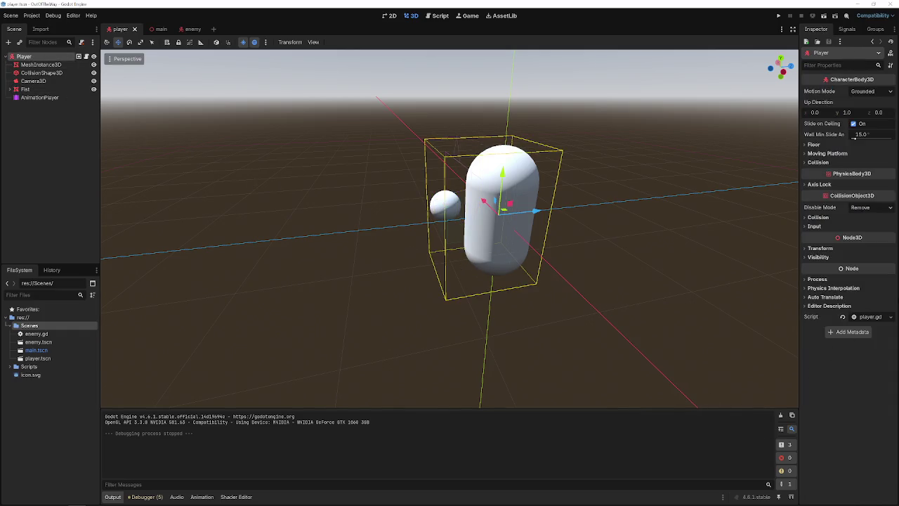
Open player.gd, then select the Fist node and show its Signals list.
left_click(861, 316)
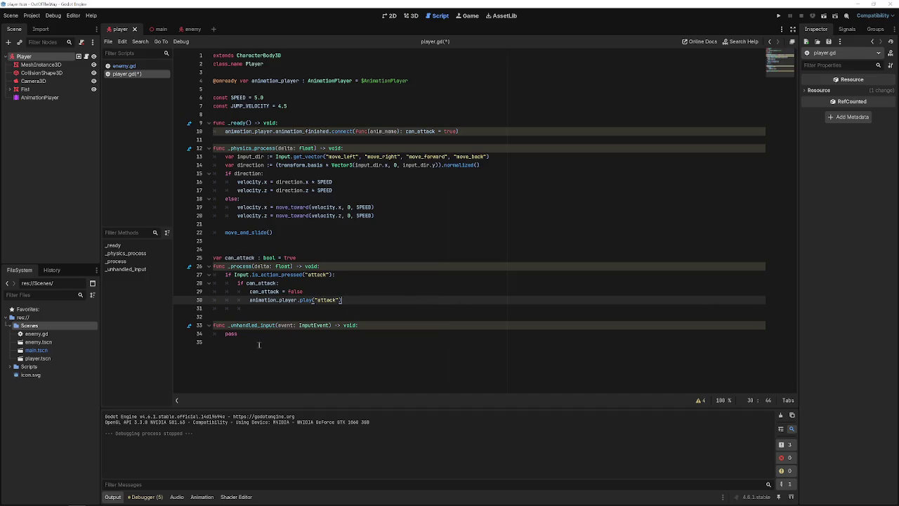
left_click(260, 342)
left_click(253, 335)
left_click(267, 320)
left_click(273, 310)
left_click(271, 317)
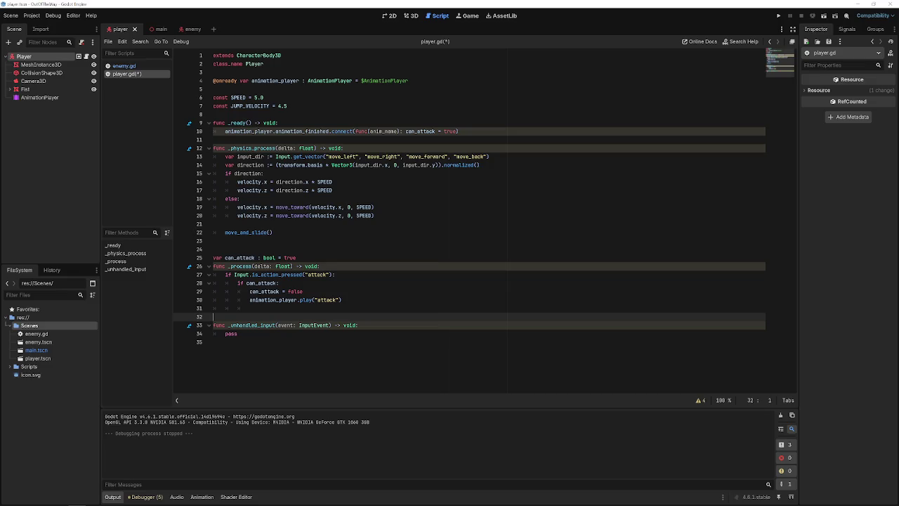
left_click(44, 90)
left_click(846, 29)
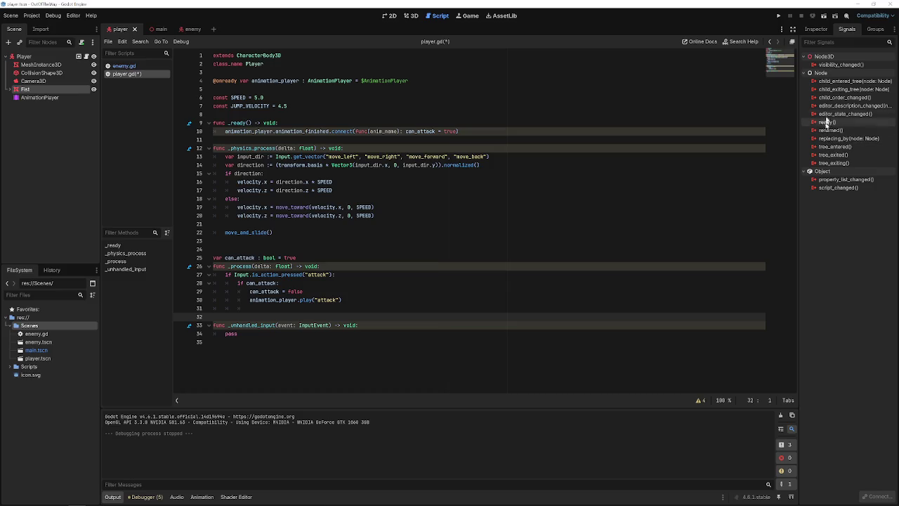
Connect the Fist Area3D's body_entered signal to a new _fist_entered_body method in player.gd.
left_click(10, 89)
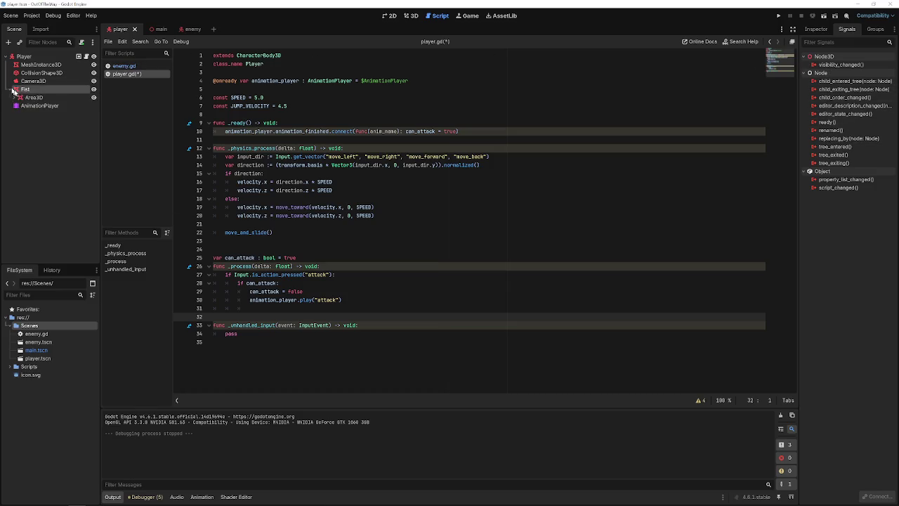
left_click(70, 98)
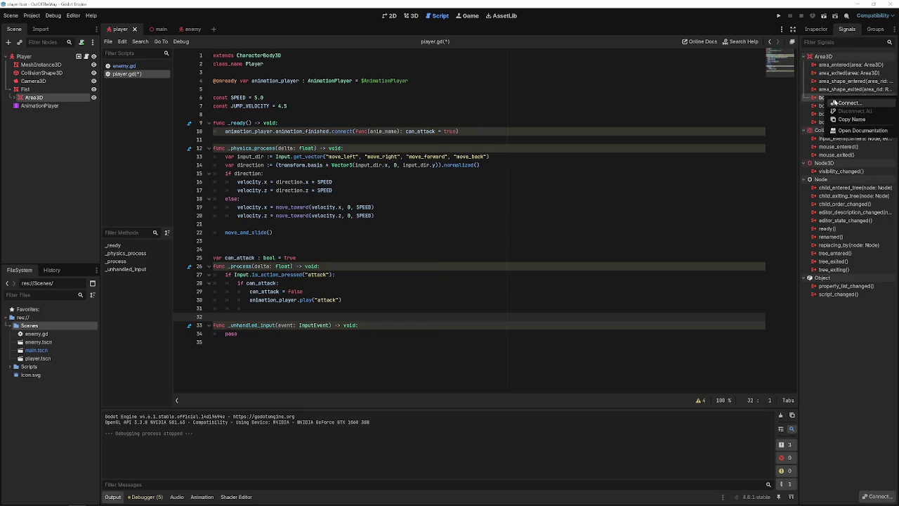
double_click(843, 97)
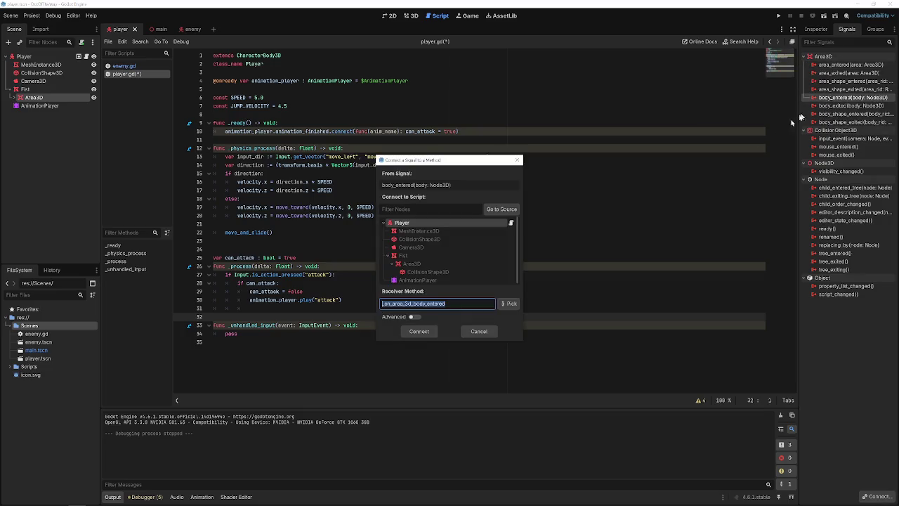
left_click(405, 304)
double_click(445, 304)
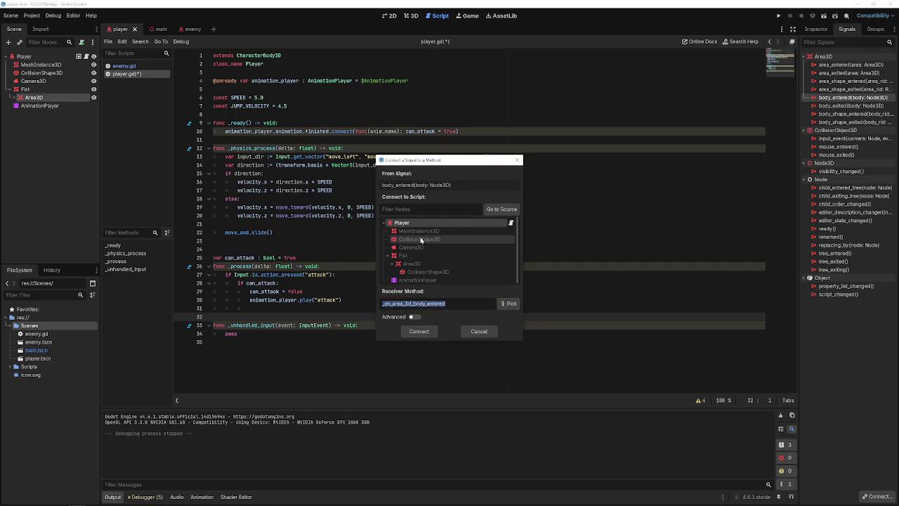
key("BackSpace")
type("_fist_enter")
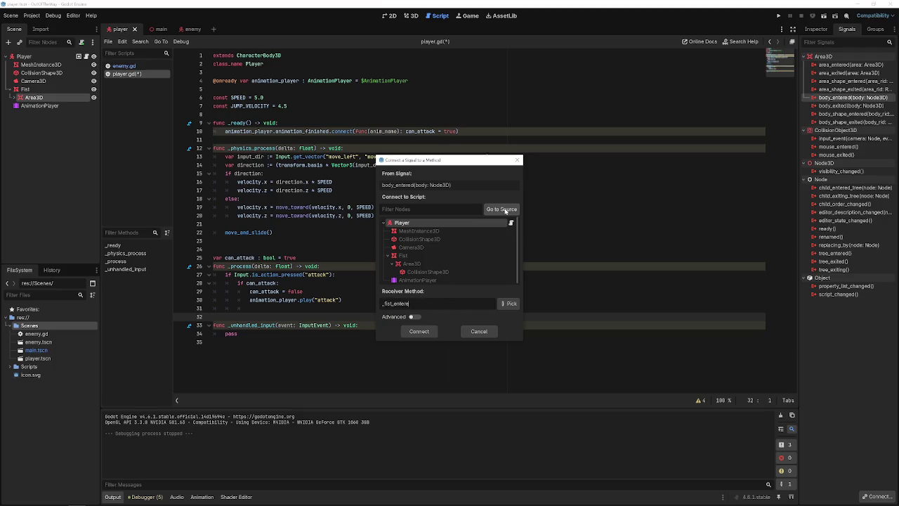
type("ed_body")
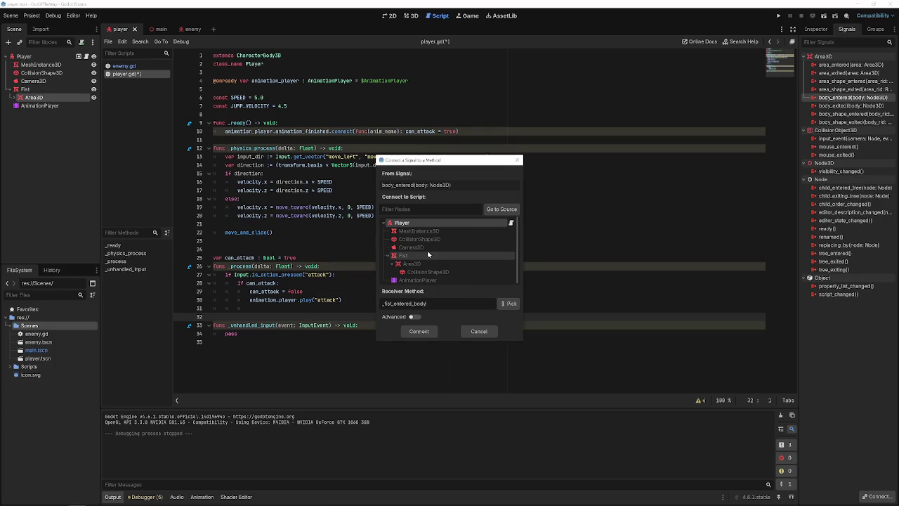
left_click(421, 336)
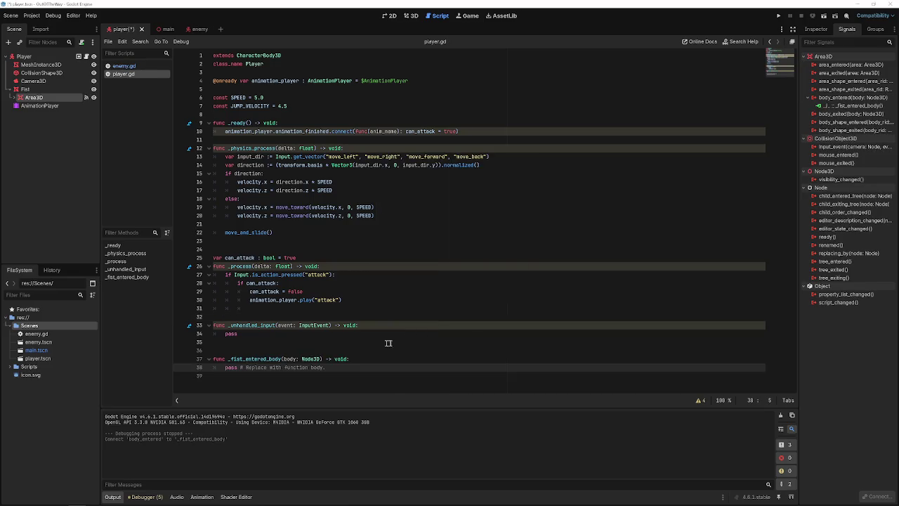
Replace the pass stub with `if body.is_in_group("enemy")` in _fist_entered_body.
left_click_drag(325, 368, 224, 368)
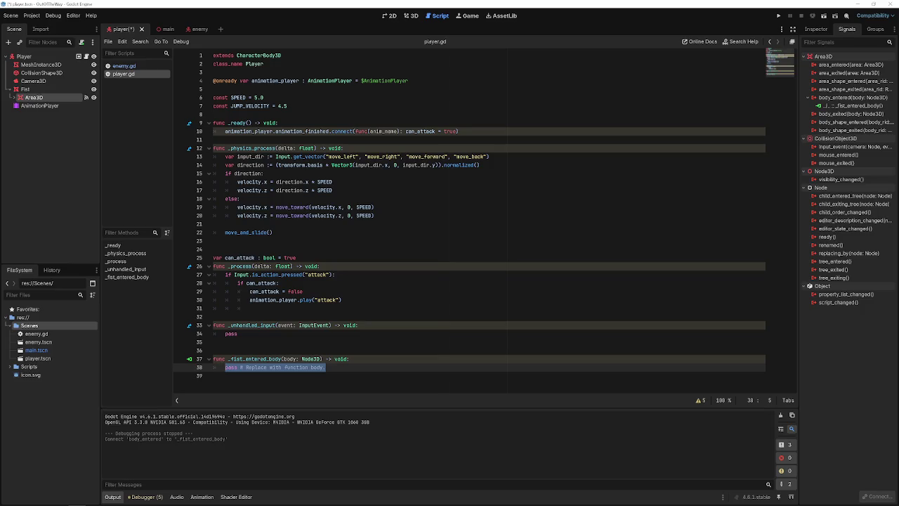
type("if ")
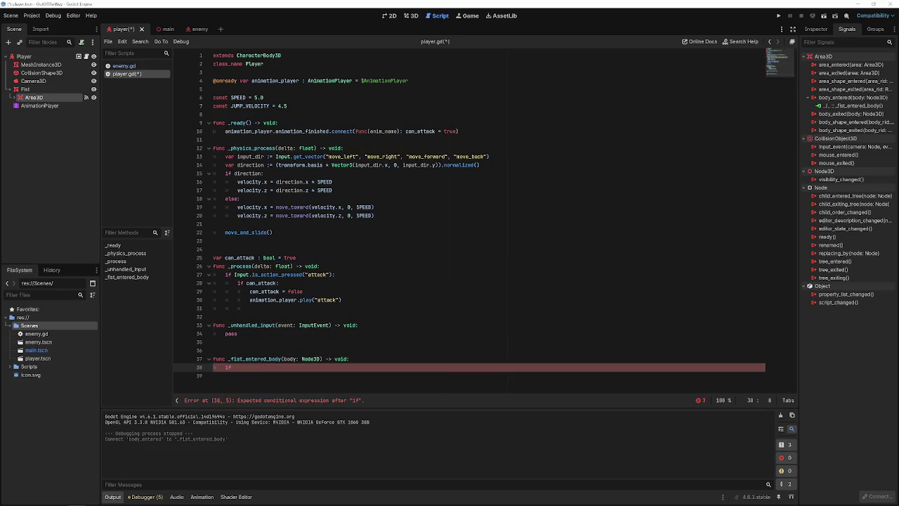
type("body is ")
type("Enemy")
key("BackSpace")
key("BackSpace")
key("BackSpace")
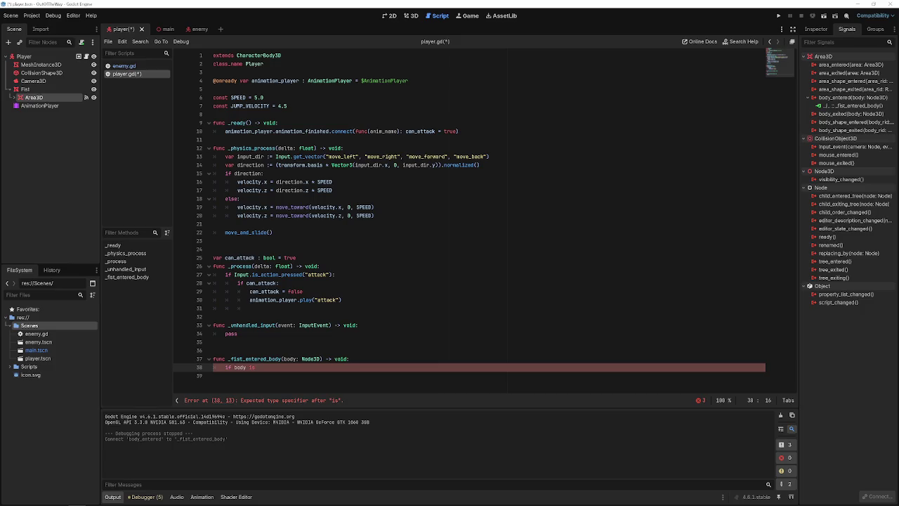
type(".i")
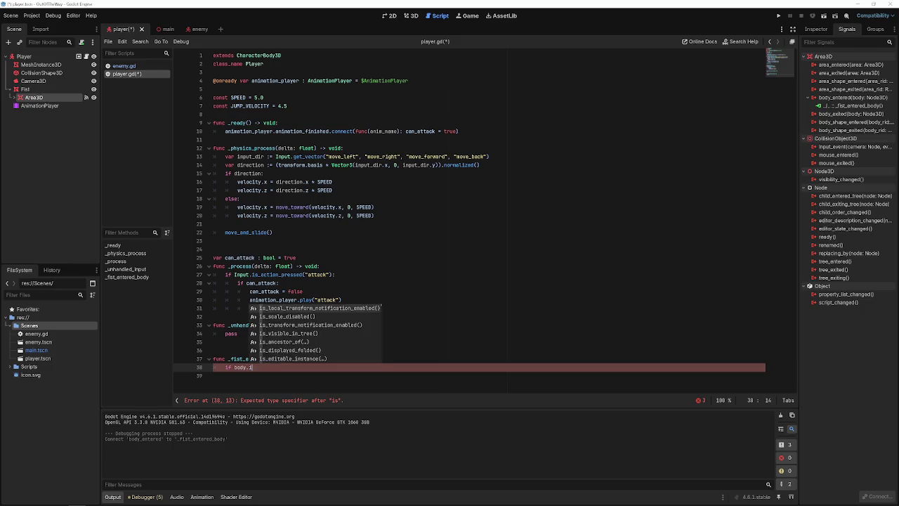
type("s_grou")
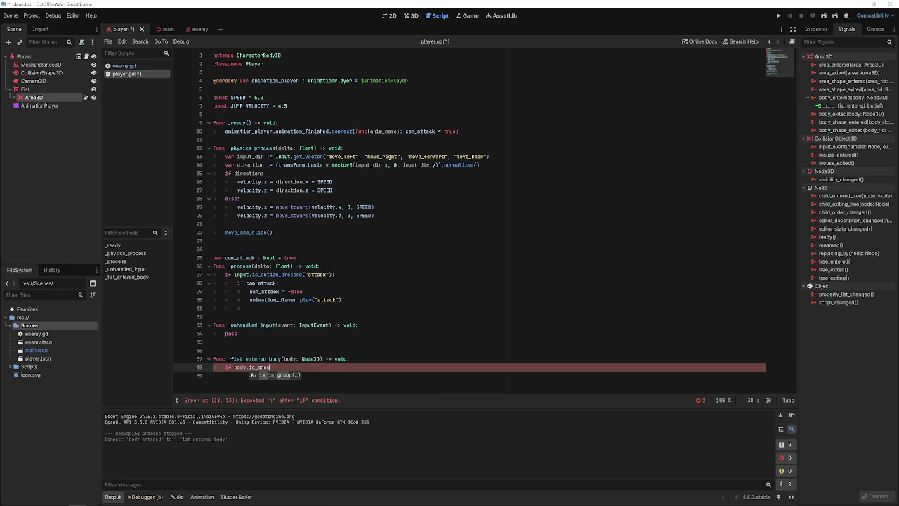
key("Return")
type("\"enemy\"")
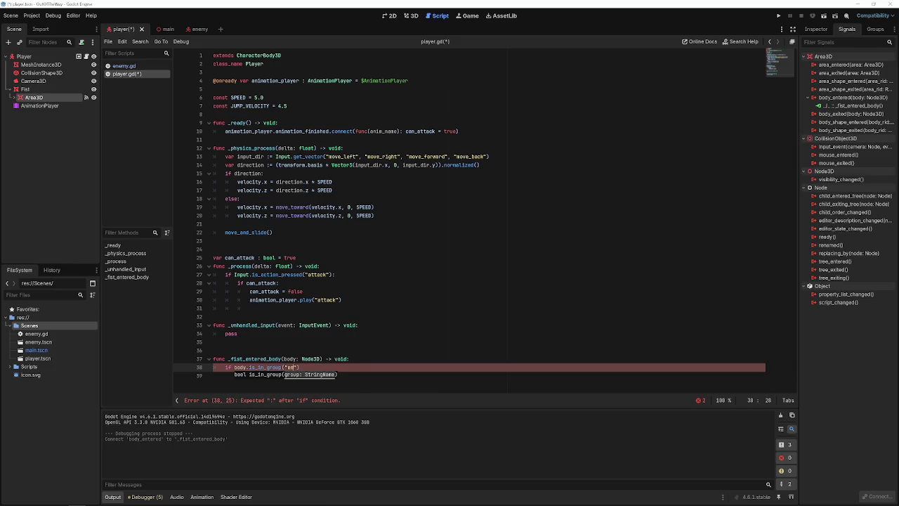
Save the player script and view the enemy scene's group memberships.
key("ctrl+s")
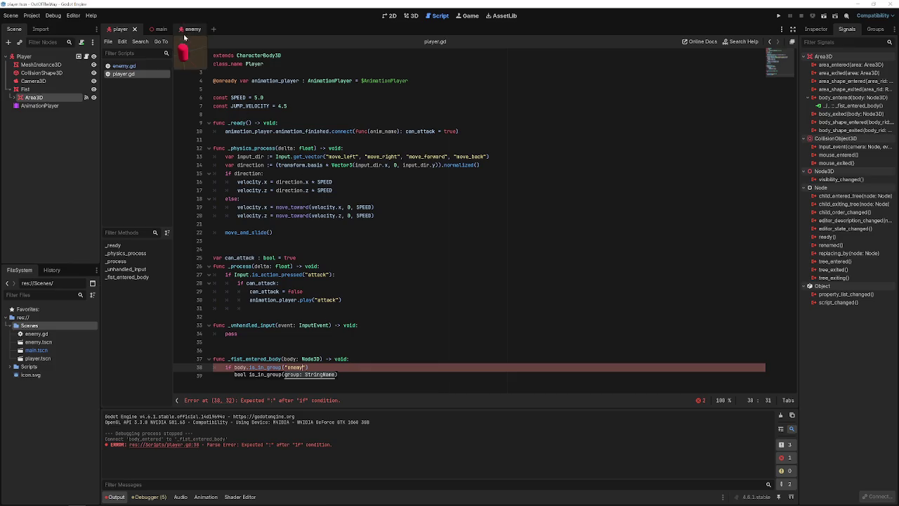
left_click(191, 29)
left_click(875, 29)
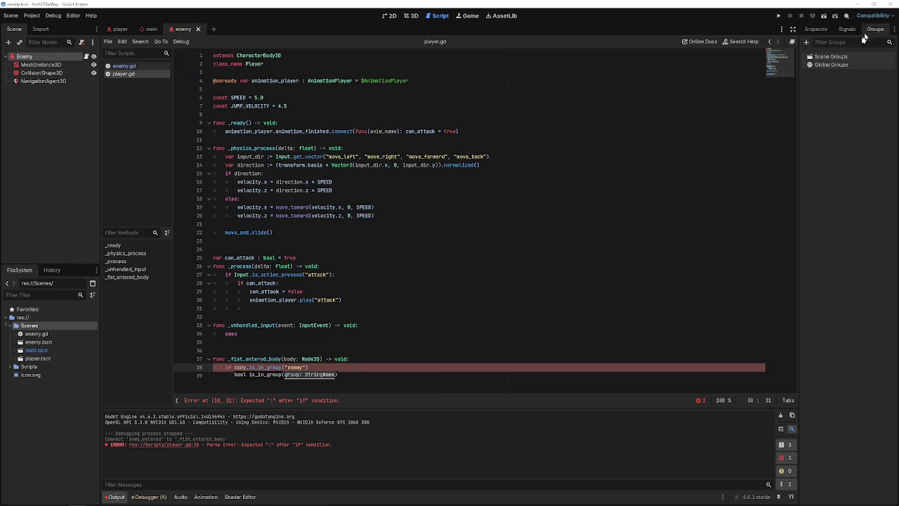
Add the Enemy node to a new group named enemy.
left_click(807, 43)
type("enemy")
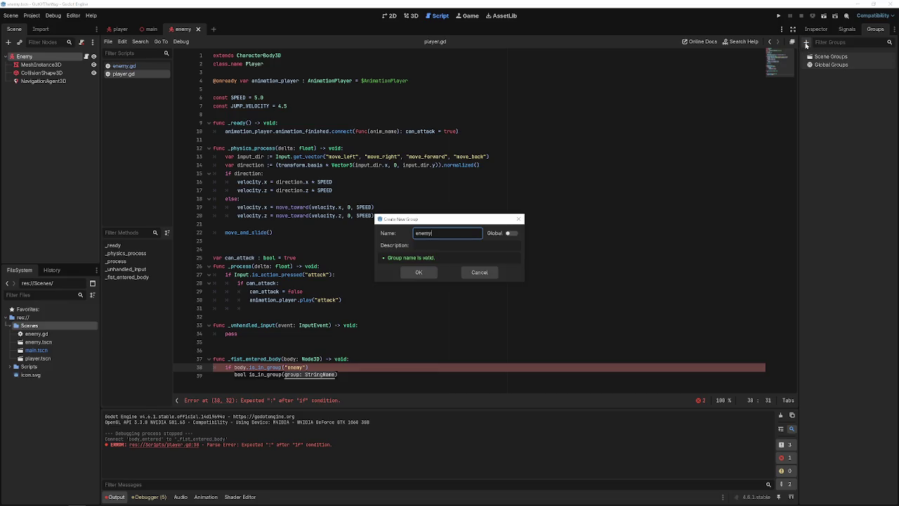
key("Return")
key("ctrl+s")
Close the group check with a colon, call body.take_knockback(1000) inside it, and save.
left_click(356, 362)
left_click(357, 367)
type(":")
key("Return")
type("body.")
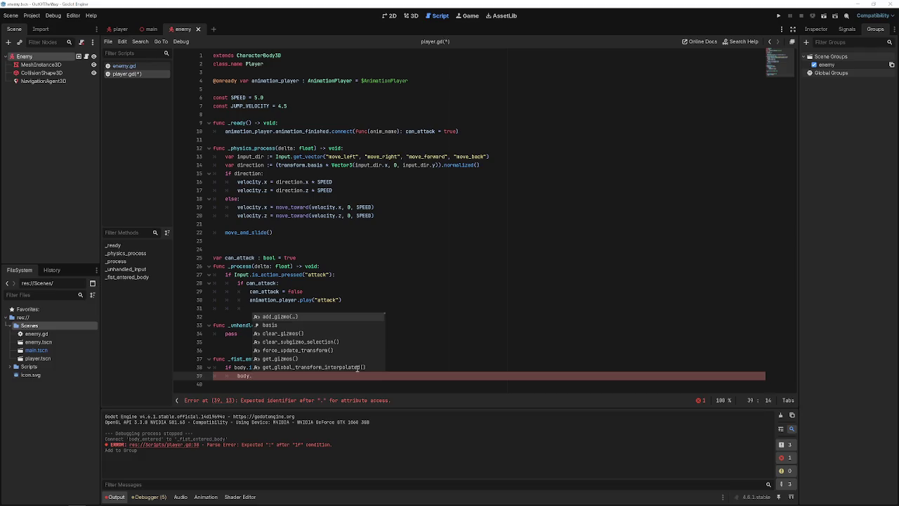
key("BackSpace")
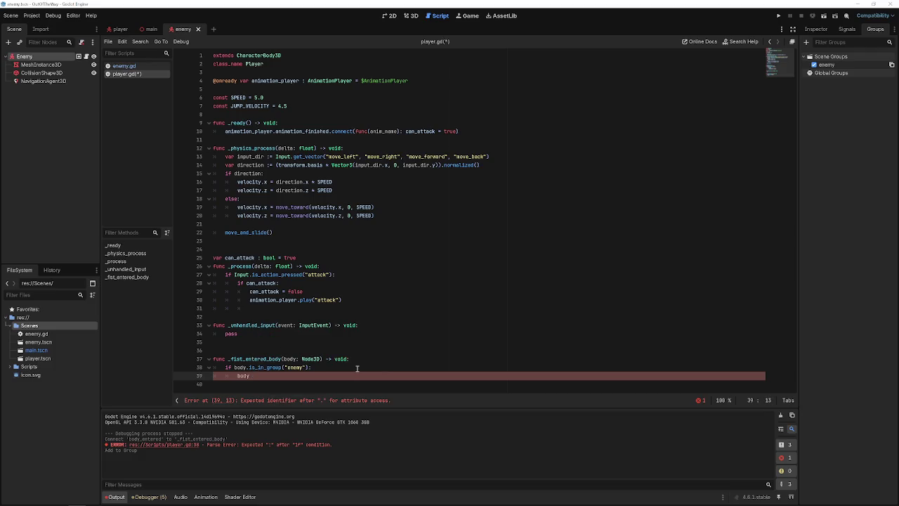
type(".")
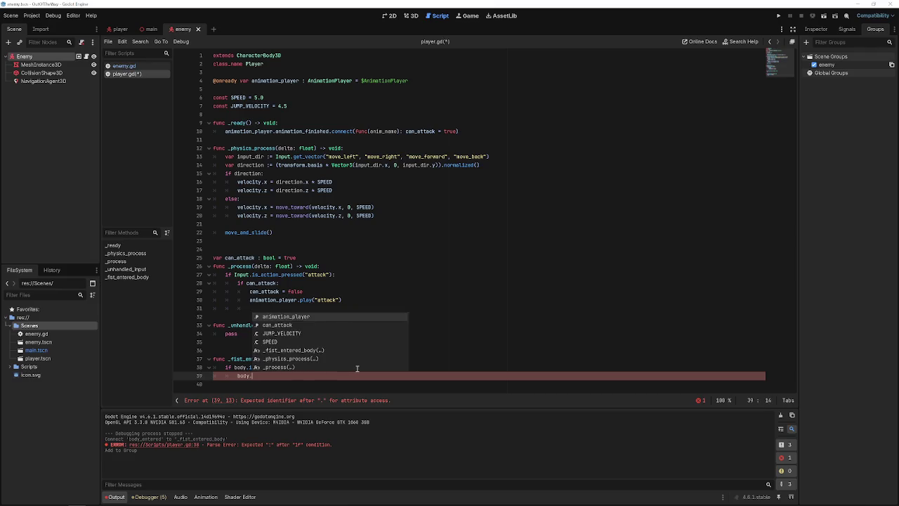
type("toke_knoc")
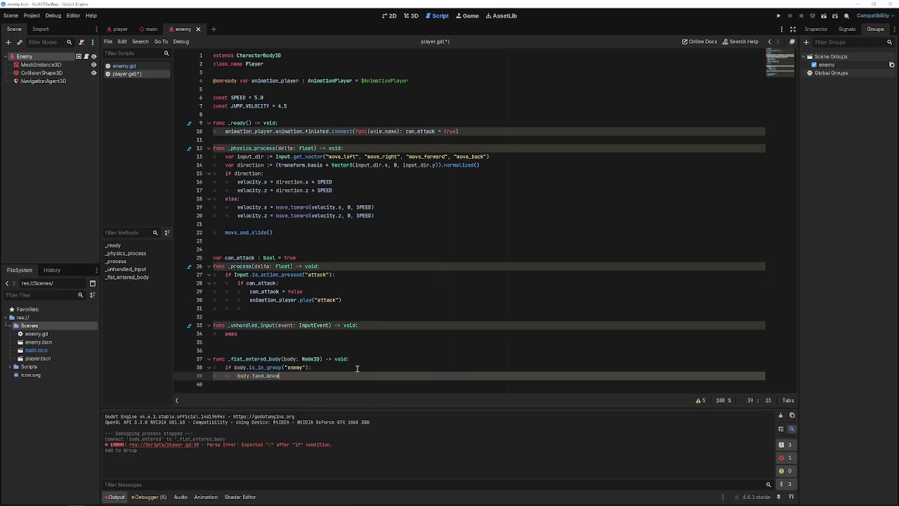
type("kbbac")
type("(1000)")
key("ctrl+s")
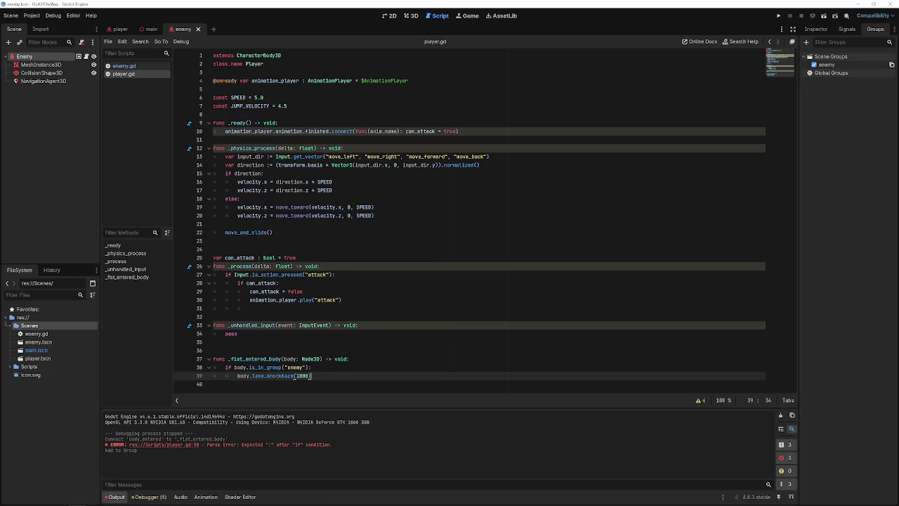
Add a take_knockback() function stub at the end of enemy.gd and save.
left_click(123, 65)
left_click(347, 212)
left_click(340, 242)
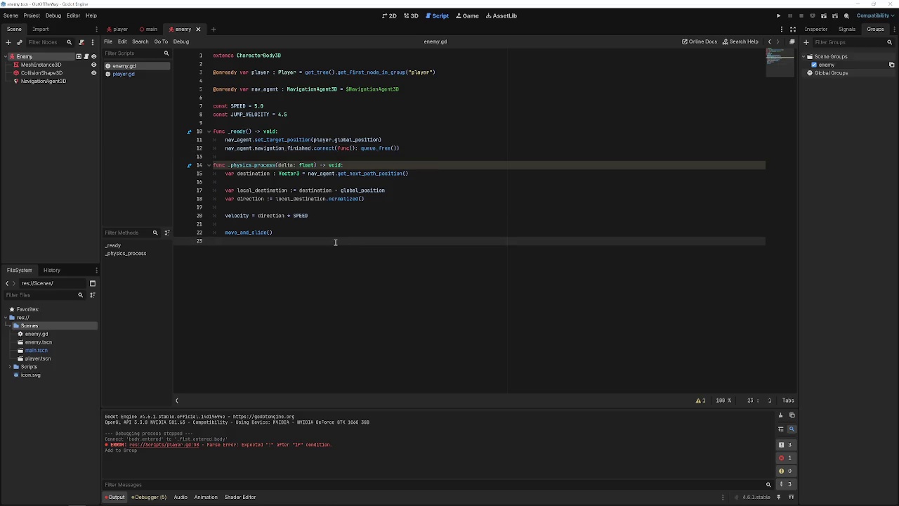
key("Return")
type("func _t")
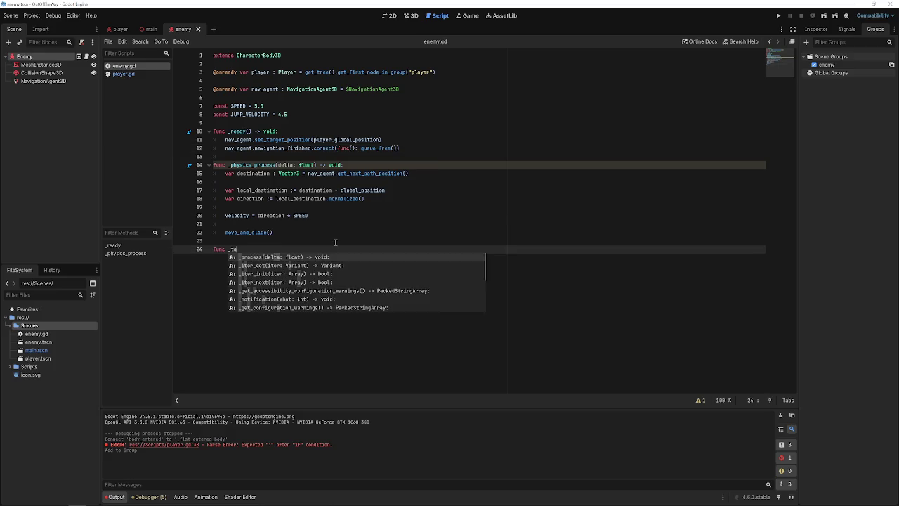
type("ake")
key("BackSpace")
key("BackSpace")
key("BackSpace")
type("take_")
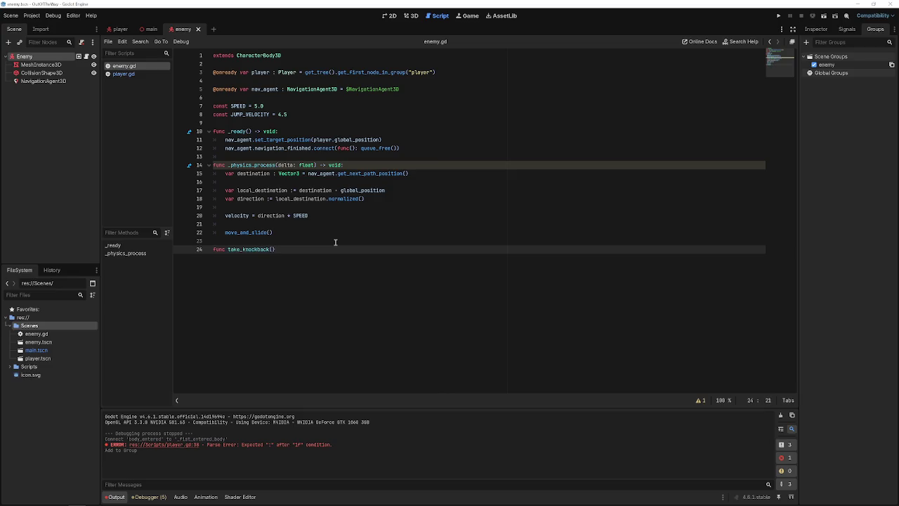
type("knock")
type("back")
key("BackSpace")
key("BackSpace")
key("BackSpace")
type("()")
key("Return")
type("a")
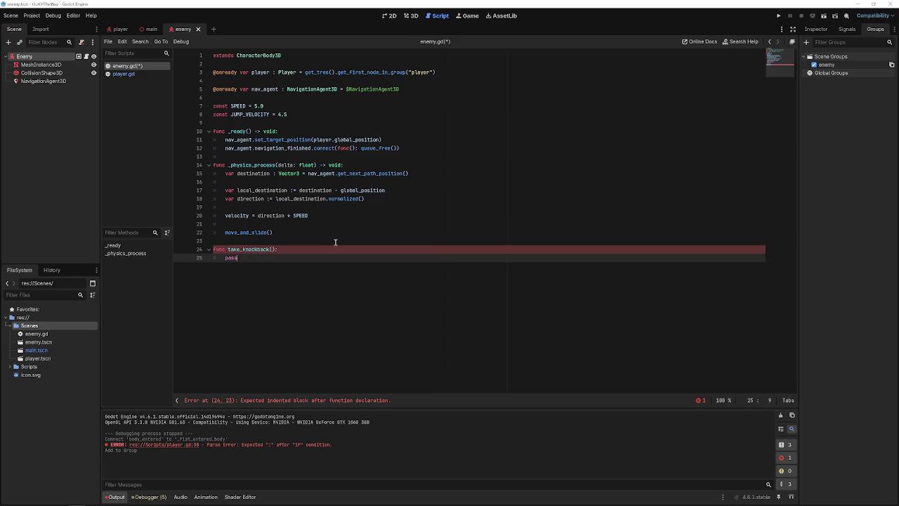
key("ctrl+s")
Give take_knockback an `amount : float` parameter in enemy.gd.
left_click(136, 71)
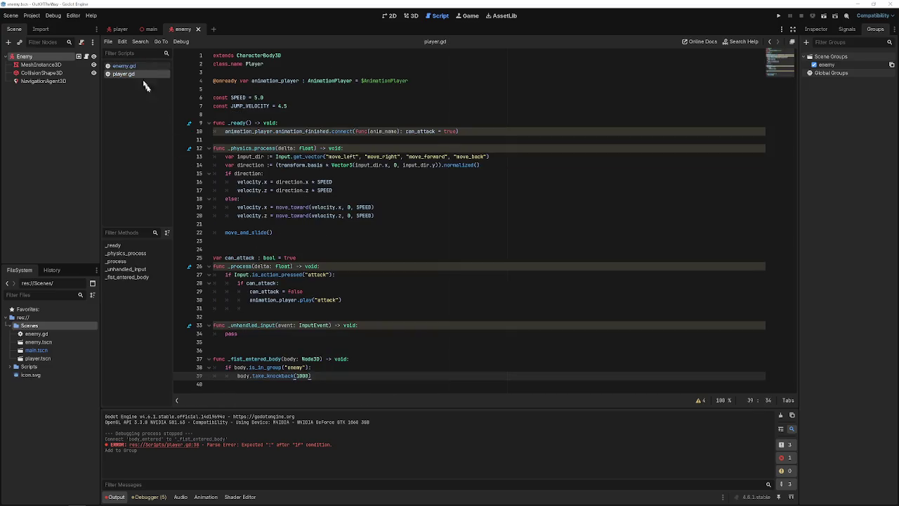
left_click(265, 333)
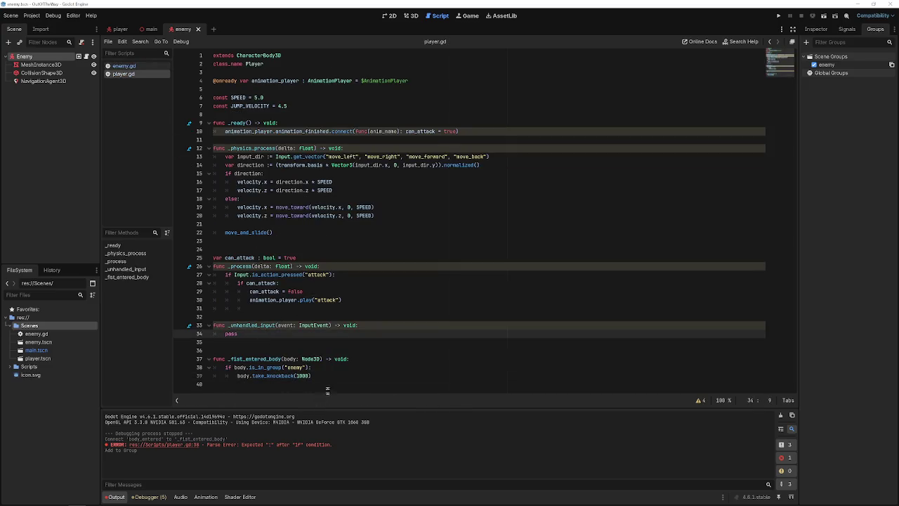
left_click(120, 66)
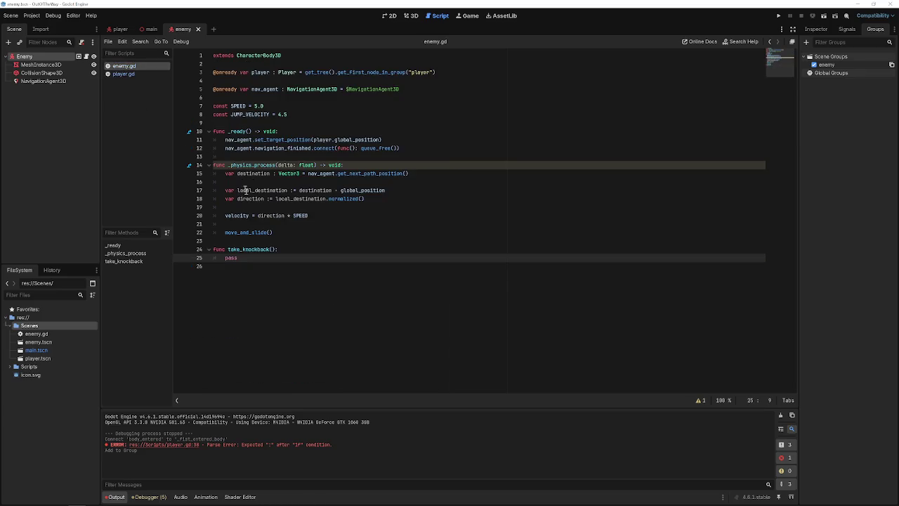
left_click(271, 249)
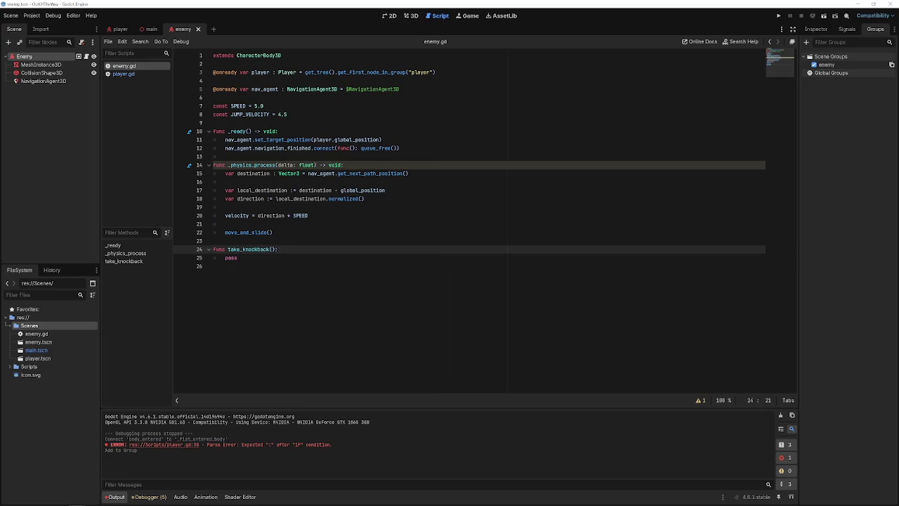
type("amount : flot")
key("ctrl+s")
key("BackSpace")
key("BackSpace")
type("at")
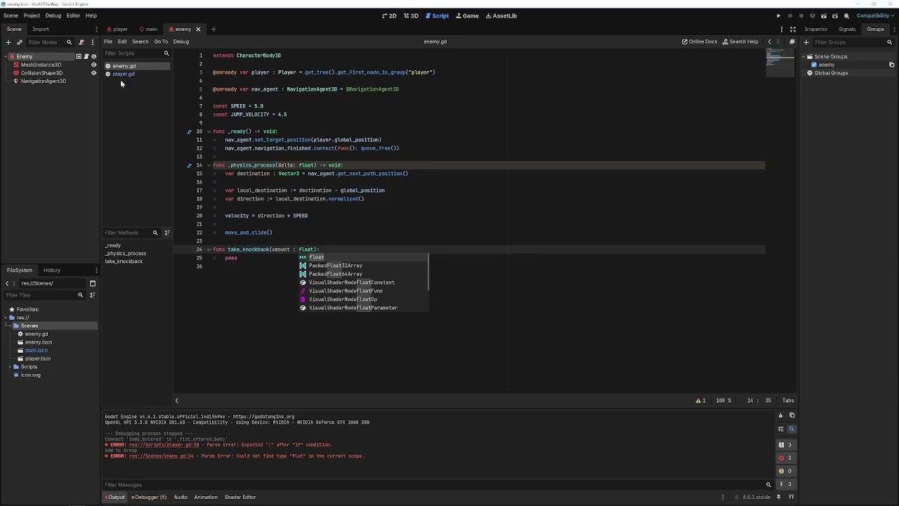
Change the fist hit's call in player.gd to take_knockback(1000.0) and save.
left_click(120, 75)
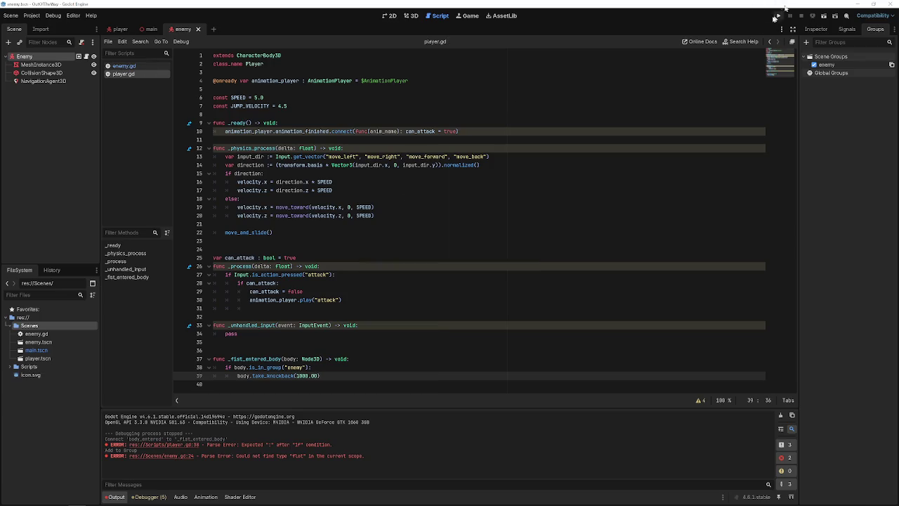
type("f")
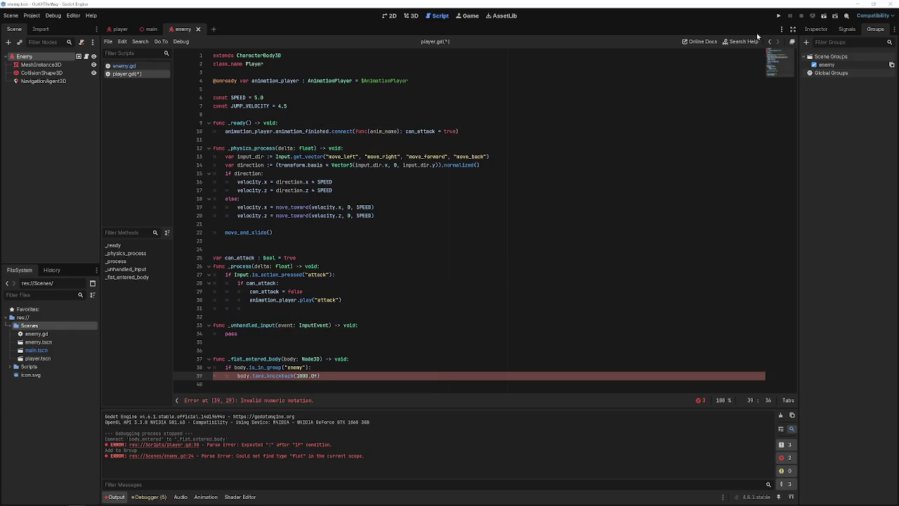
key("ctrl+s")
key("BackSpace")
key("ctrl+s")
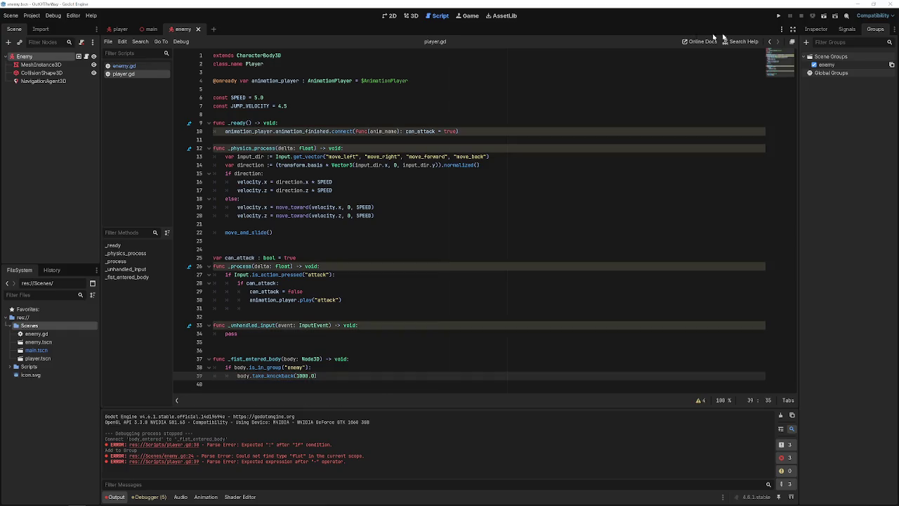
Test-run the game, stop it, and return to the enemy script.
left_click(778, 15)
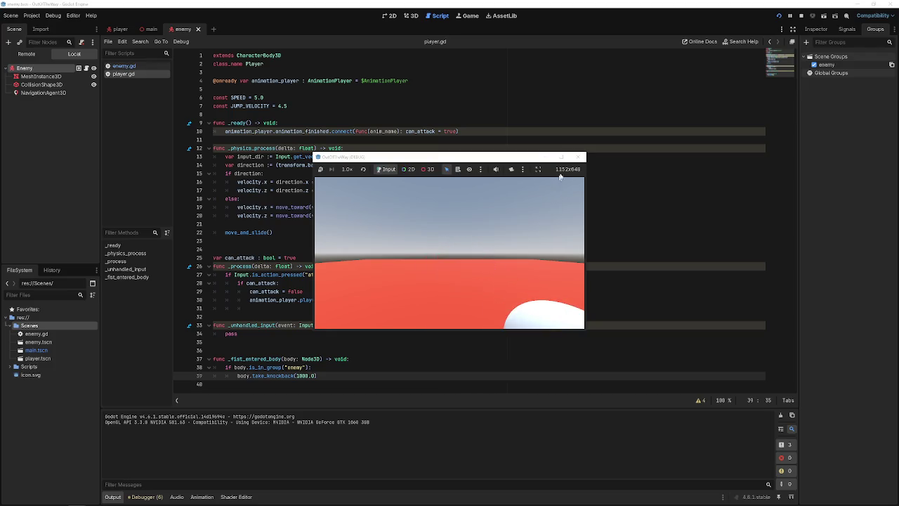
left_click(580, 157)
left_click(124, 65)
left_click(263, 264)
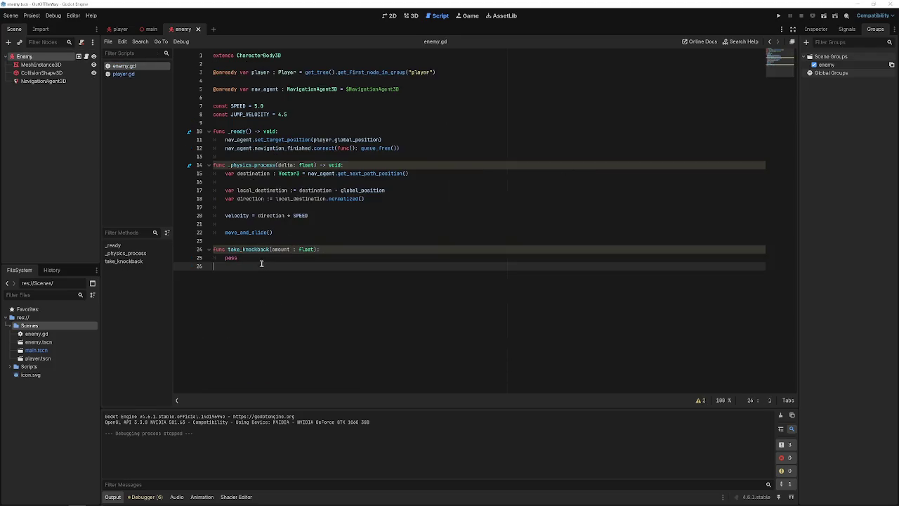
Replace pass in take_knockback with print("hit" , amount).
left_click(253, 258)
double_click(232, 258)
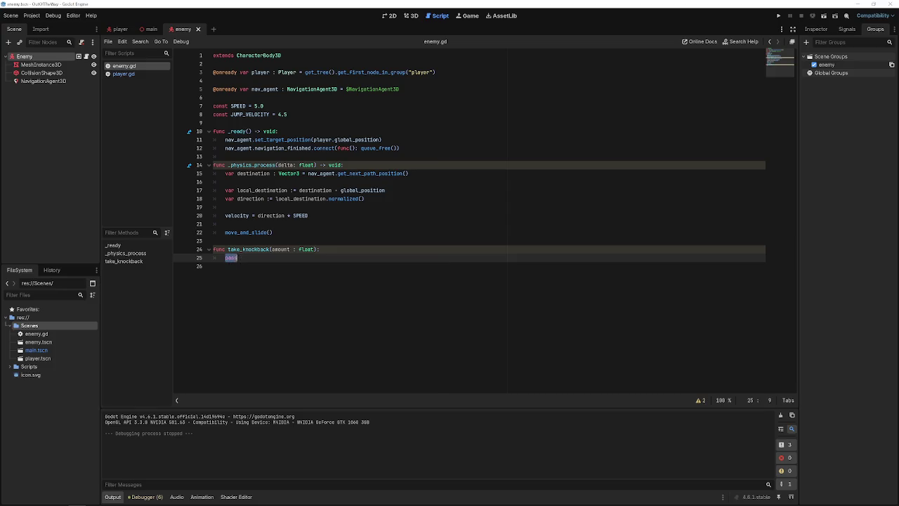
type("print(\"hit\" , amount")
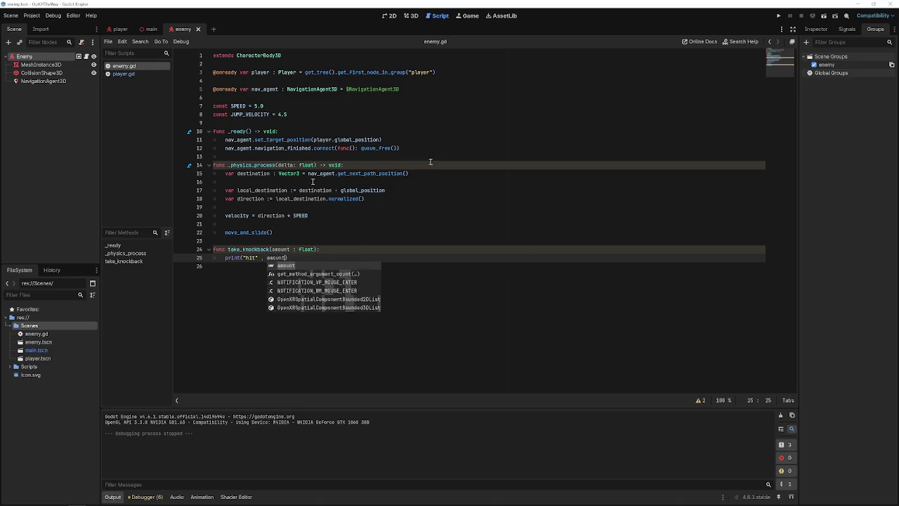
Test-run the game, close it, and return to the end of the print line.
left_click(778, 16)
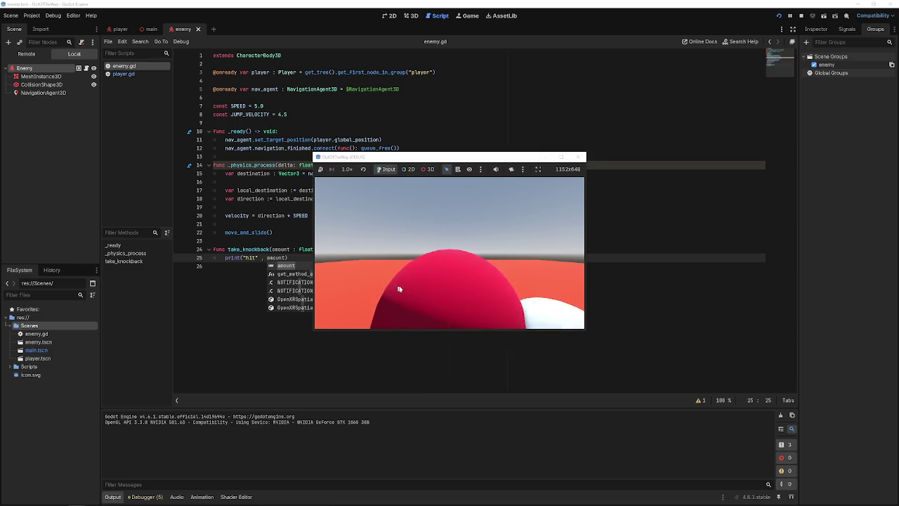
left_click(580, 156)
left_click(123, 73)
left_click(123, 65)
left_click(249, 232)
left_click(266, 265)
left_click(298, 258)
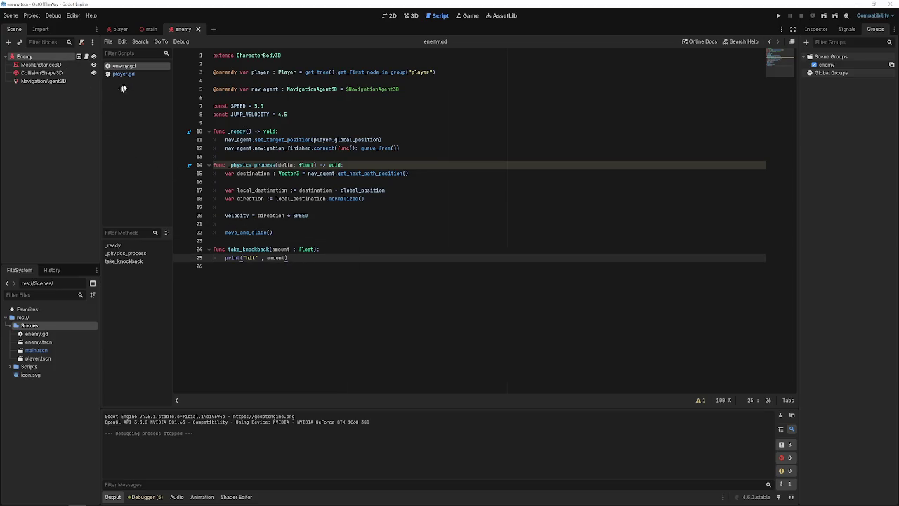
Save the enemy script changes and go back to the player script.
left_click(130, 74)
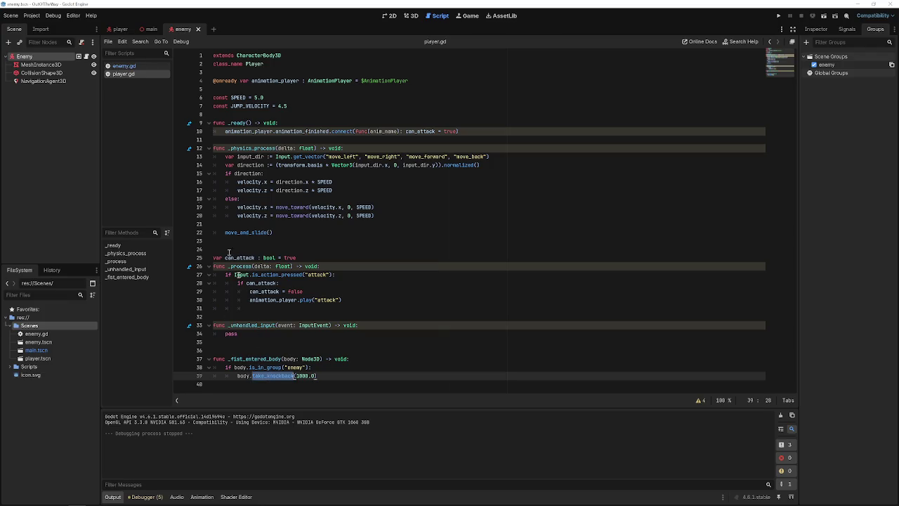
left_click(127, 66)
key("ctrl+s")
left_click(300, 257)
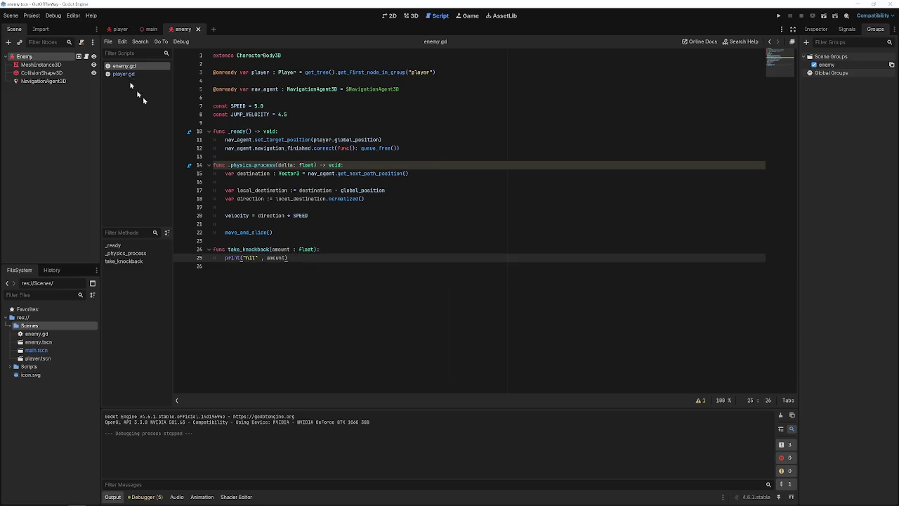
left_click(123, 73)
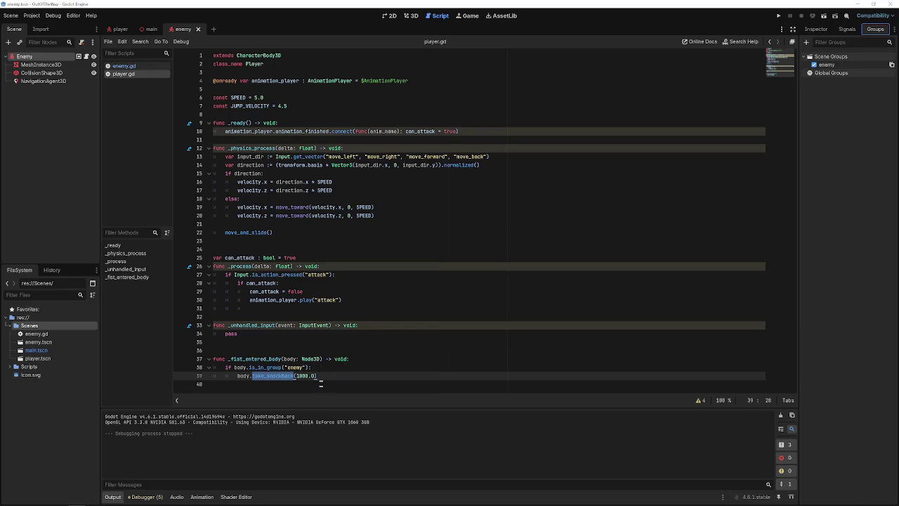
Review the player's attack animation tracks, then show the main scene in 3D.
left_click(319, 375)
mouse_move(41, 64)
left_mouse_down()
mouse_move(31, 65)
mouse_move(137, 33)
mouse_move(121, 28)
mouse_move(10, 90)
mouse_move(32, 60)
mouse_move(58, 117)
left_mouse_up()
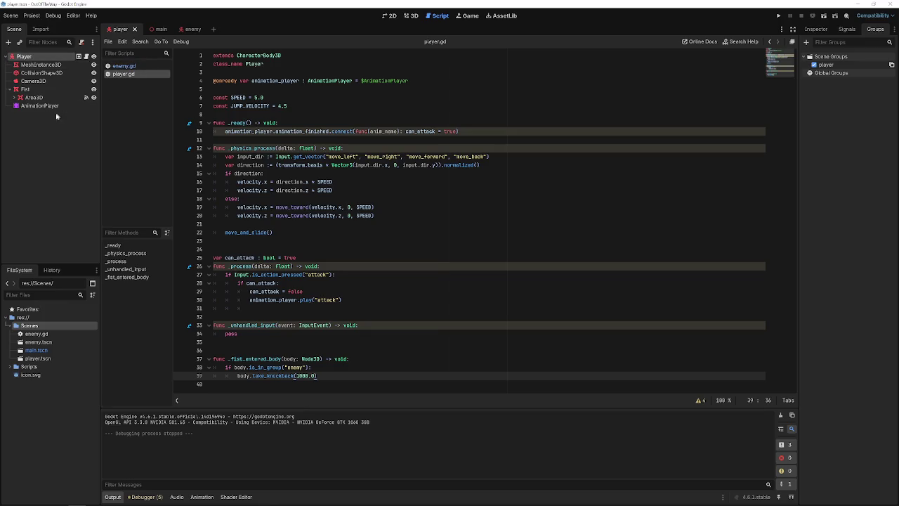
left_click(42, 105)
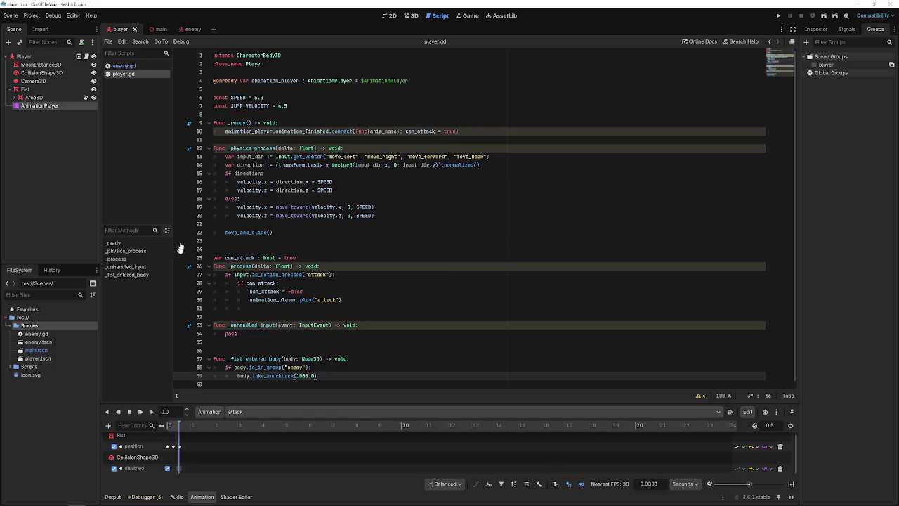
mouse_move(154, 27)
left_mouse_down()
mouse_move(171, 35)
mouse_move(161, 30)
left_mouse_up()
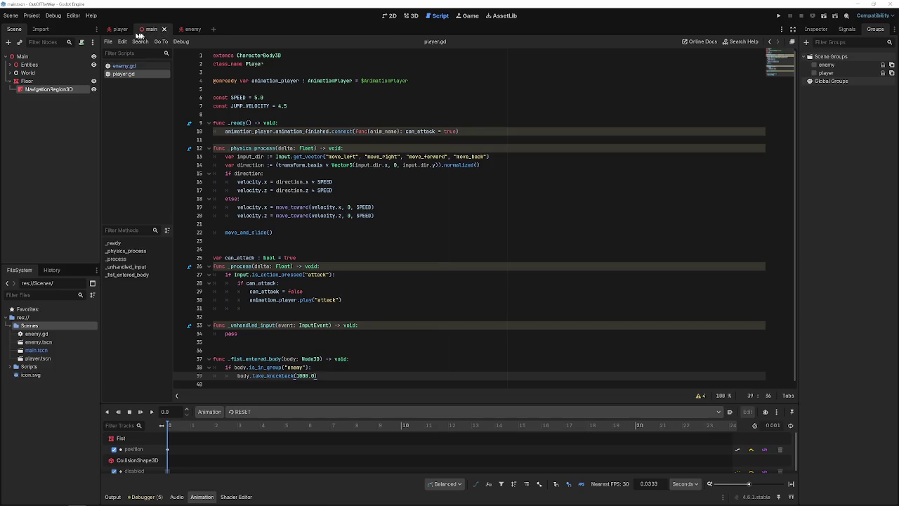
left_click(409, 19)
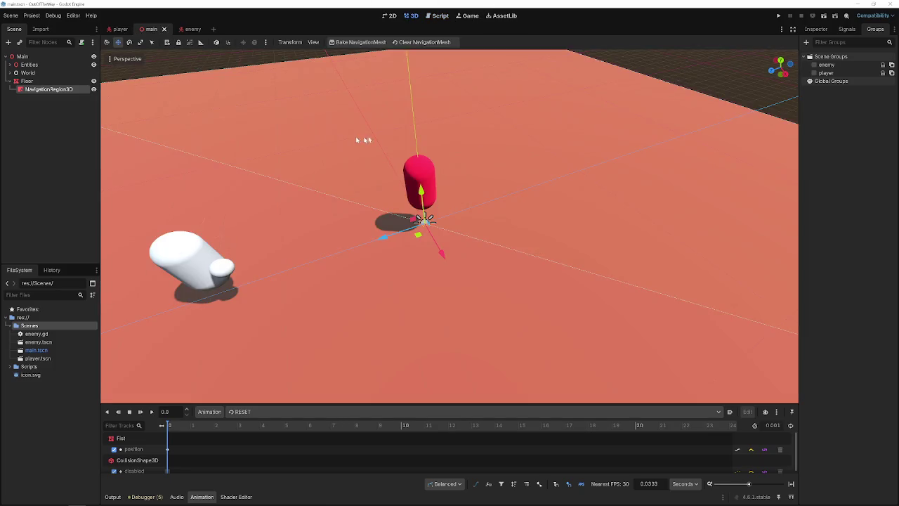
Collapse the Floor node and select the player capsule in the main scene.
left_click(39, 82)
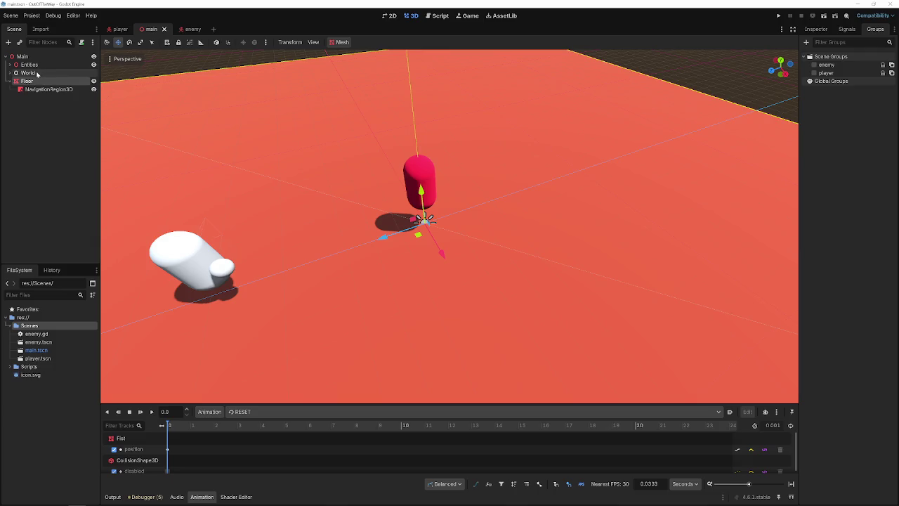
left_click(11, 80)
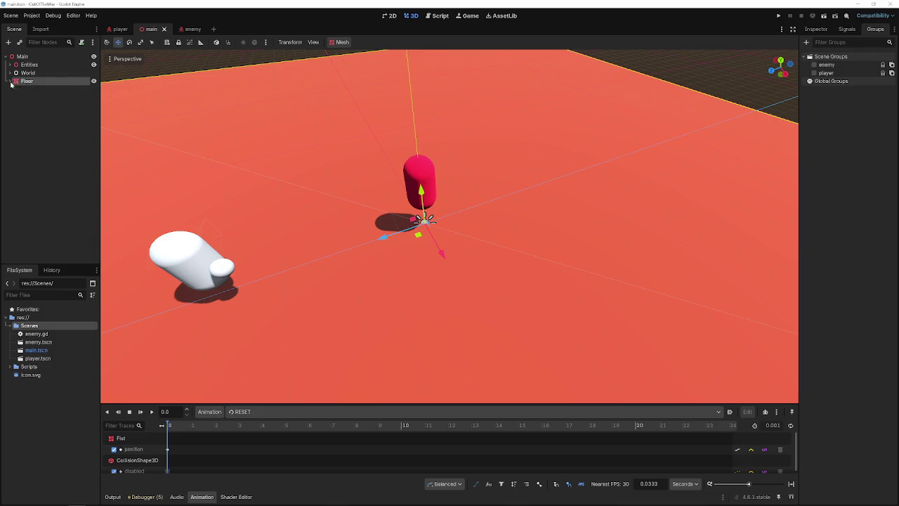
mouse_move(457, 213)
left_mouse_down()
mouse_move(492, 208)
mouse_move(470, 211)
left_mouse_up()
left_click(485, 183)
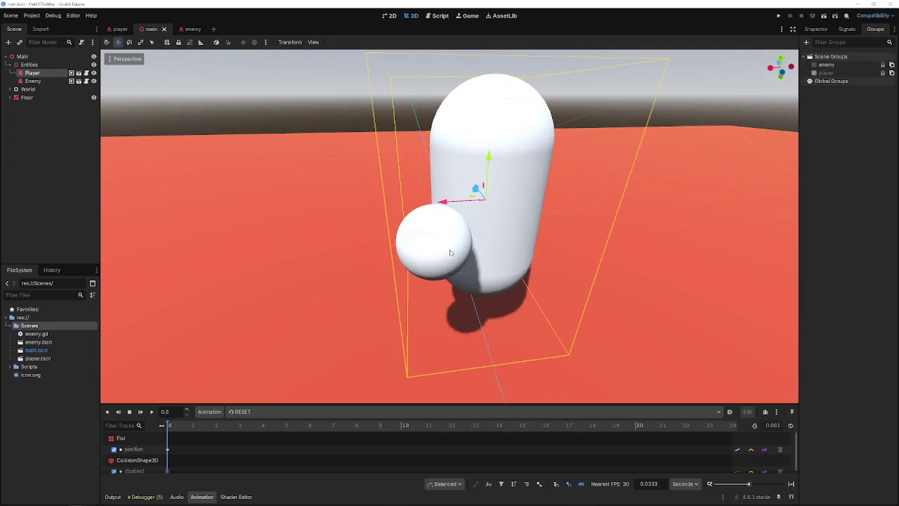
Expand Fist > Area3D in the player scene to inspect its CollisionShape3D, then open the enemy scene.
left_click(120, 28)
left_click(33, 97)
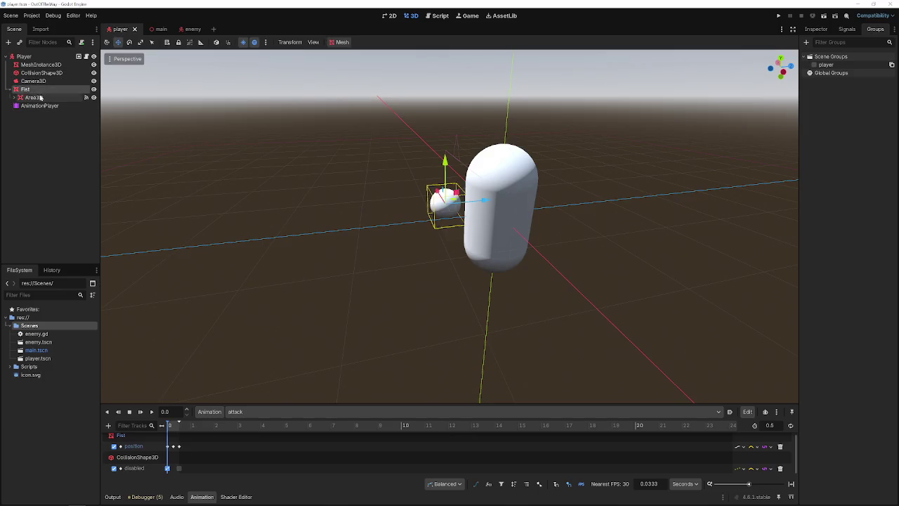
left_click(15, 98)
left_click(25, 56)
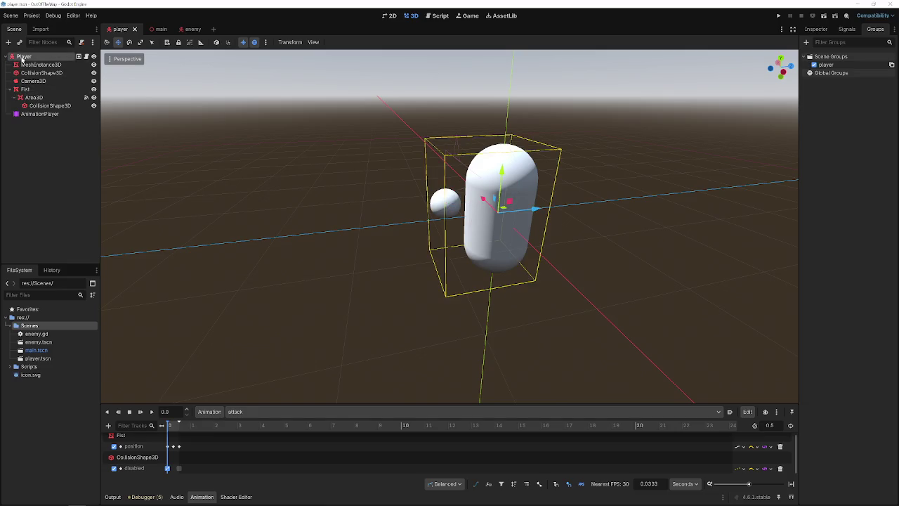
left_click(39, 97)
left_click(39, 90)
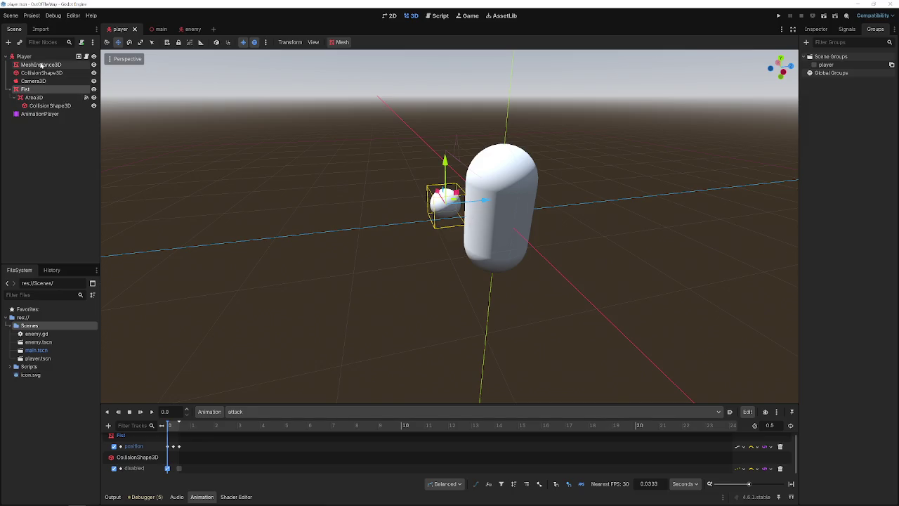
left_click(182, 28)
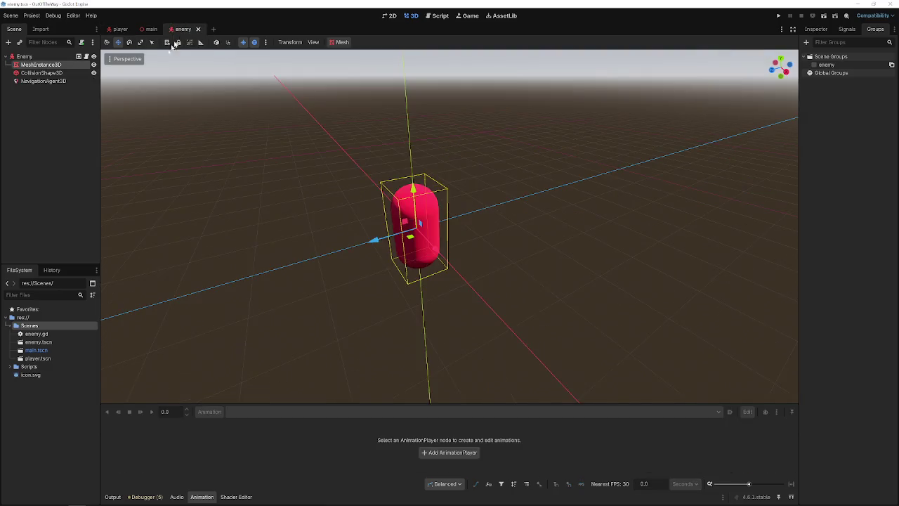
Inspect the enemy's CollisionShape3D properties and signals, zooming in on its capsule.
left_click(25, 56)
left_click(42, 72)
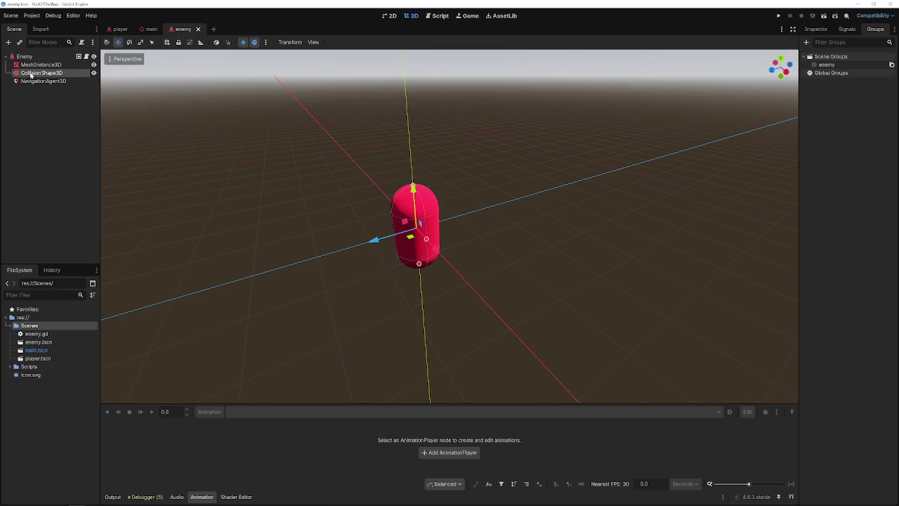
left_click(816, 30)
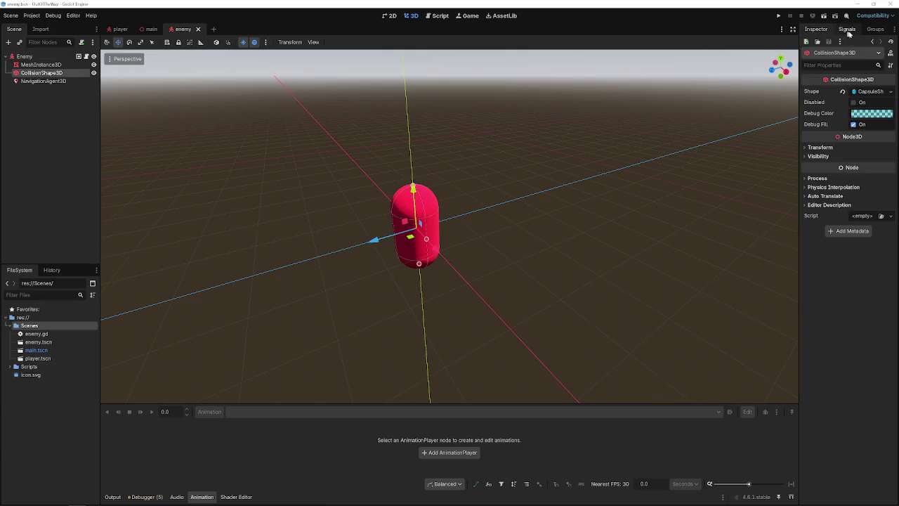
left_click(849, 29)
left_click(816, 29)
scroll(782, 127, "up", 5)
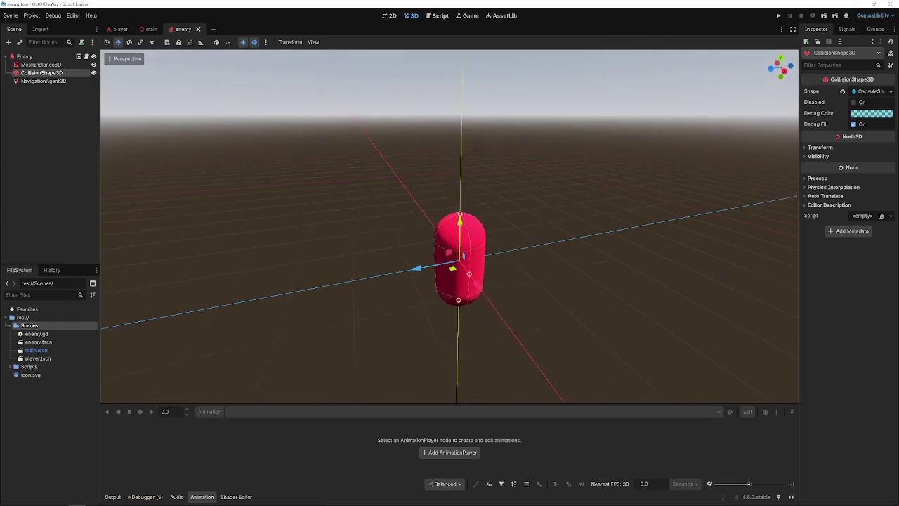
left_click_drag(782, 128, 399, 77)
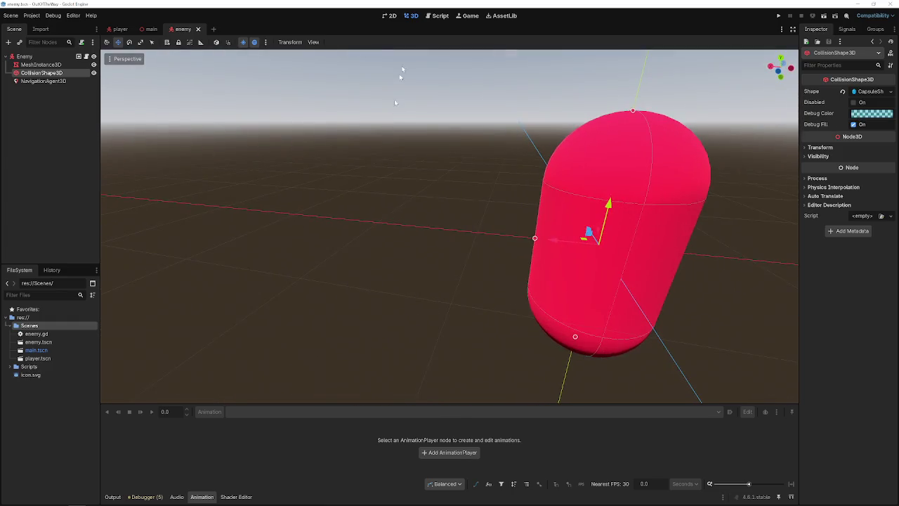
left_click(390, 15)
left_click(411, 15)
Set the fist's CollisionShape3D Debug Color to pink in the player scene.
left_click_drag(121, 29, 150, 32)
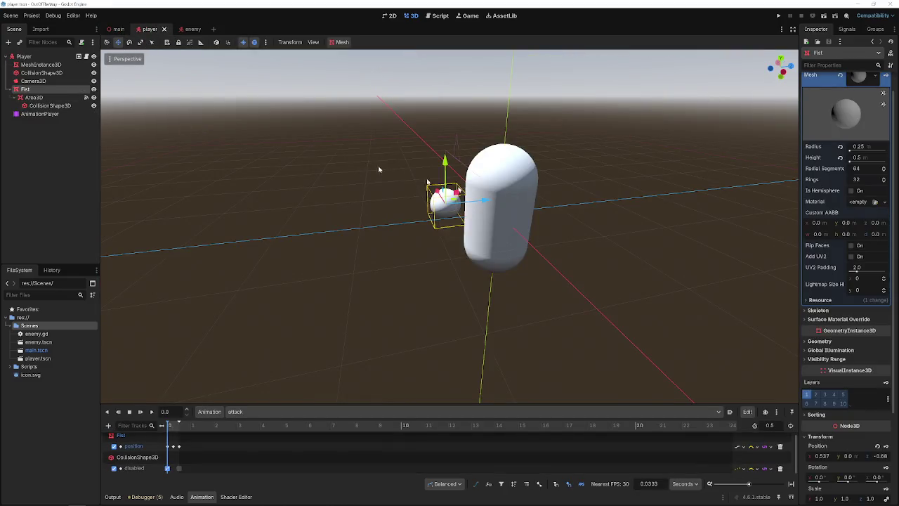
left_click(34, 97)
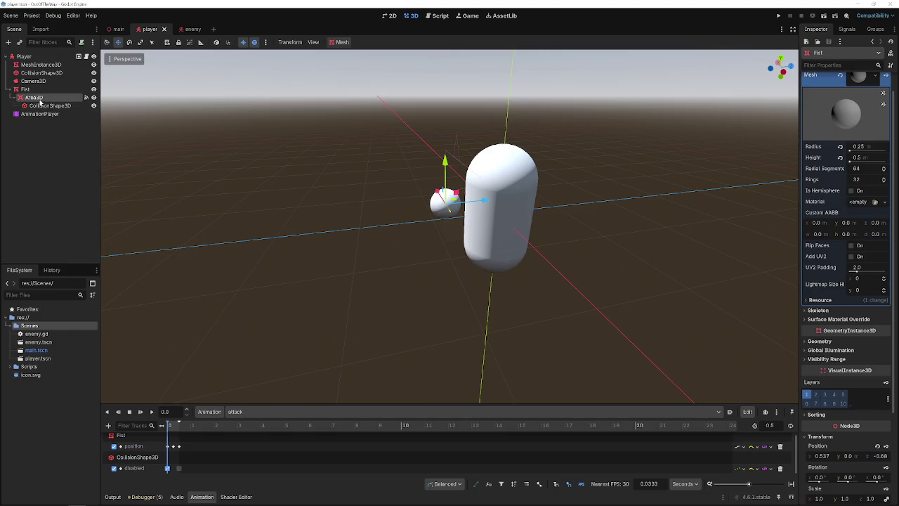
left_click(49, 106)
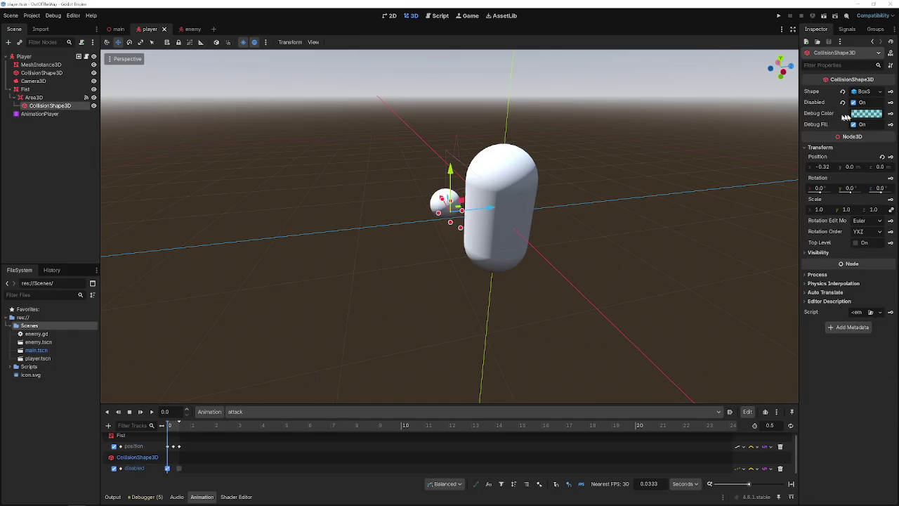
left_click(867, 113)
left_click(880, 177)
left_click(707, 190)
left_click_drag(707, 191, 534, 203)
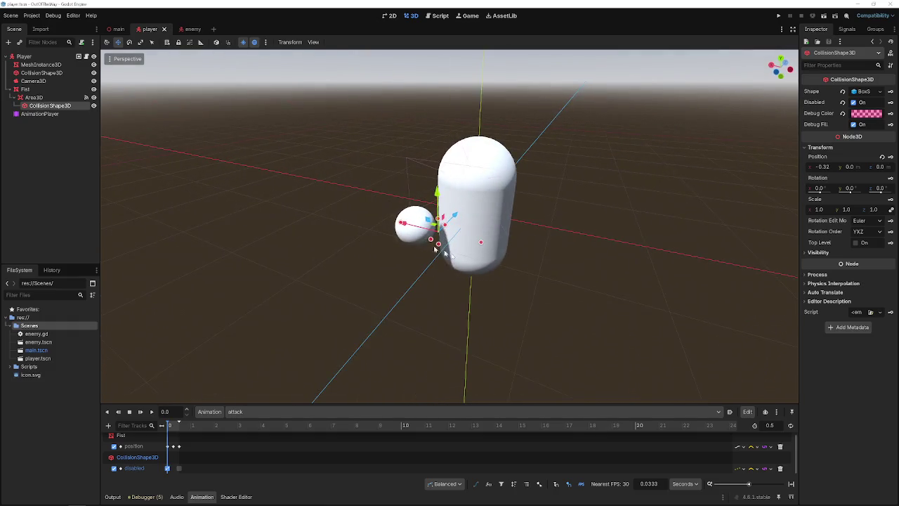
Leave the Debug options unchanged and test-run the game.
left_click(52, 15)
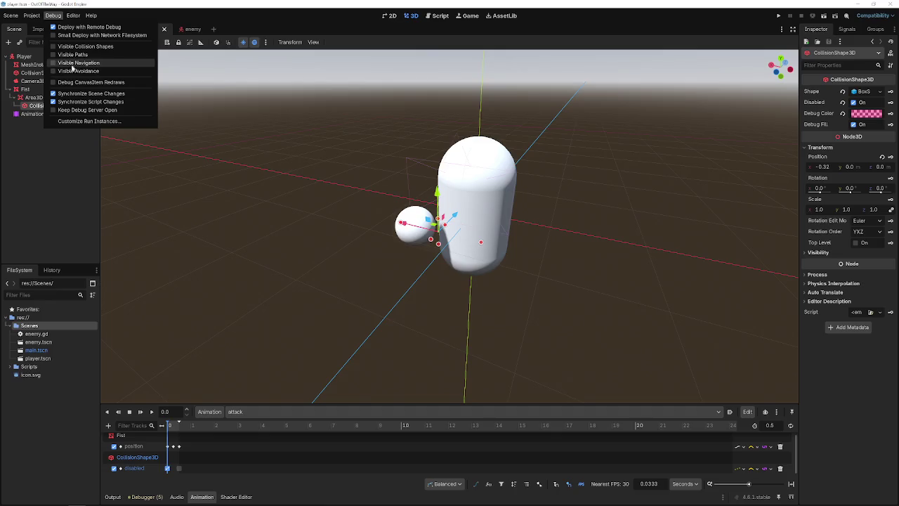
left_click(187, 152)
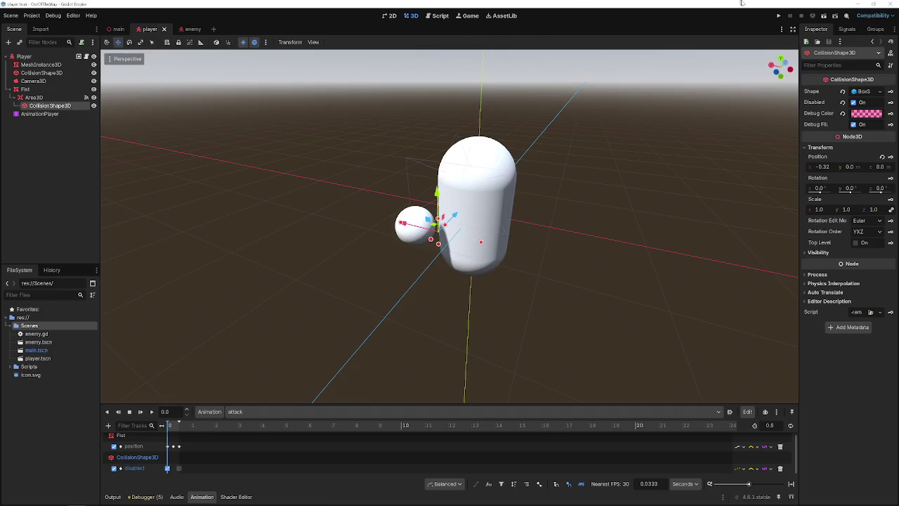
left_click(778, 16)
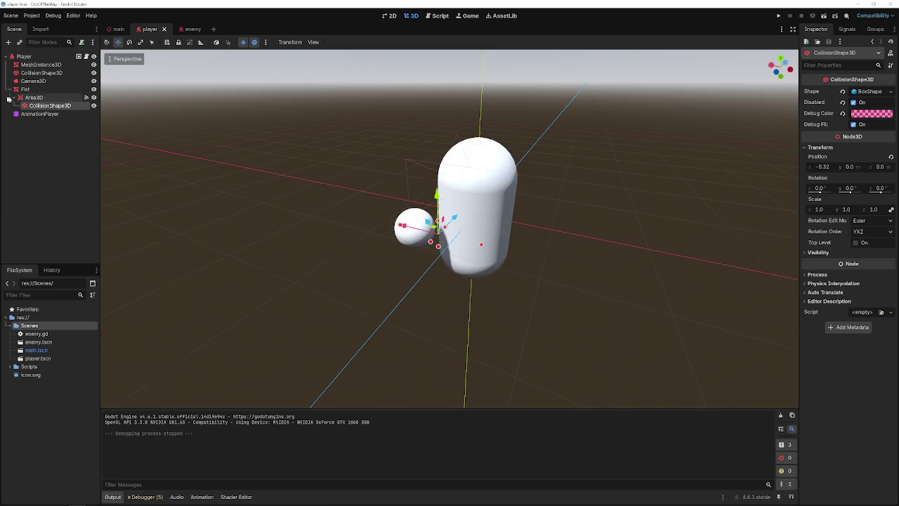
Select the player's AnimationPlayer and play the attack animation.
left_click(34, 98)
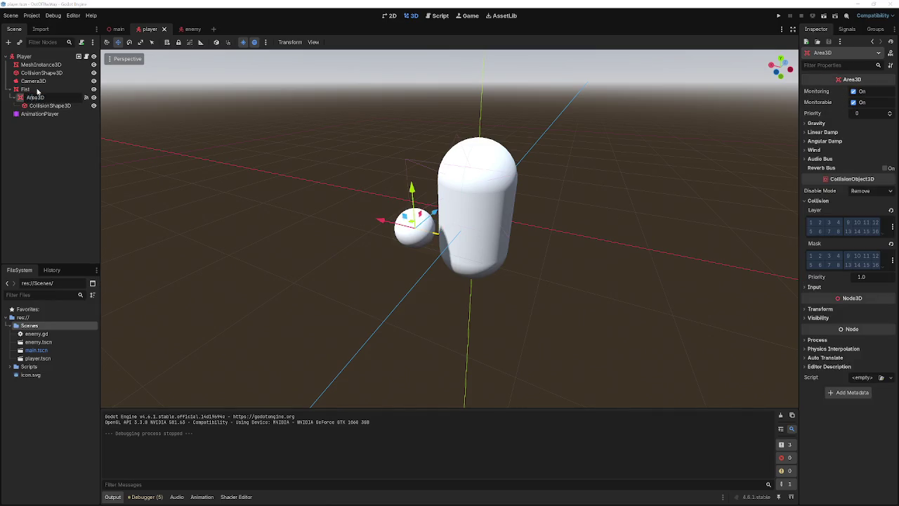
left_click(25, 89)
left_click(40, 114)
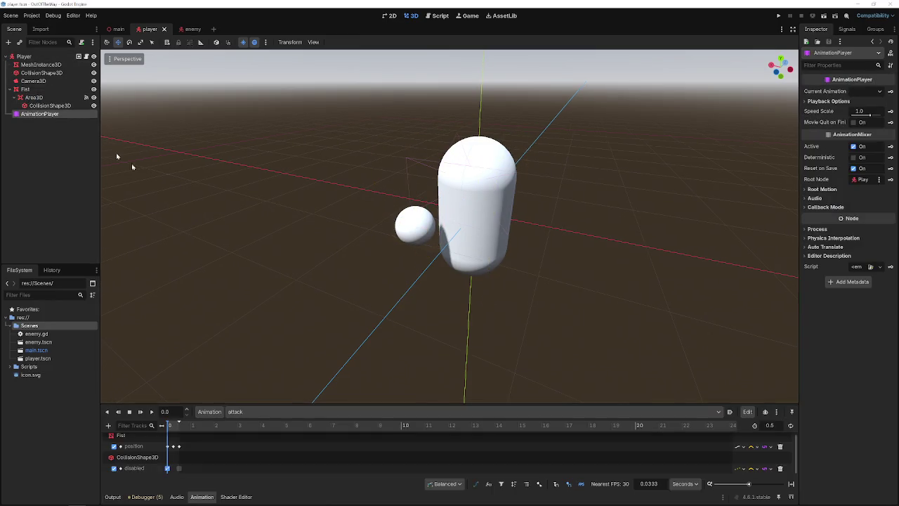
left_click(131, 413)
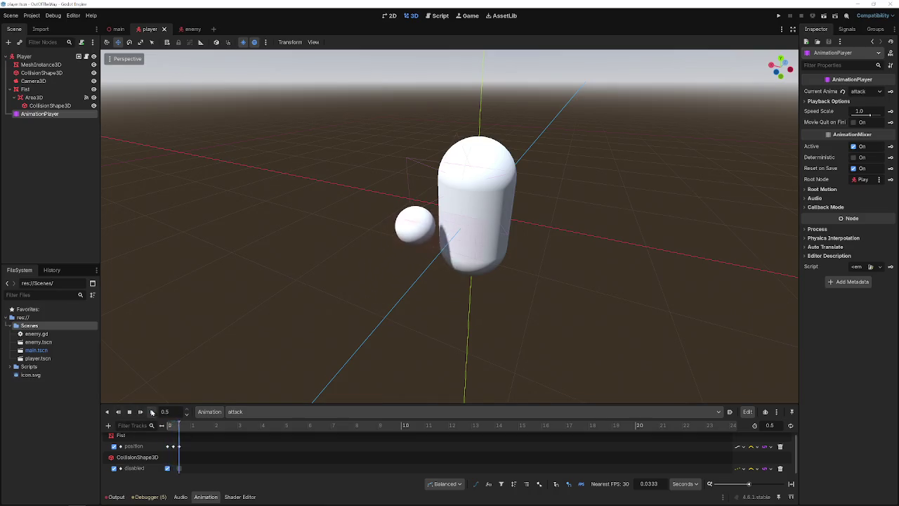
Move the view toward the fist and replay the attack animation several times.
left_click_drag(449, 225, 209, 399)
left_click(151, 414)
left_click(151, 414)
left_click(151, 413)
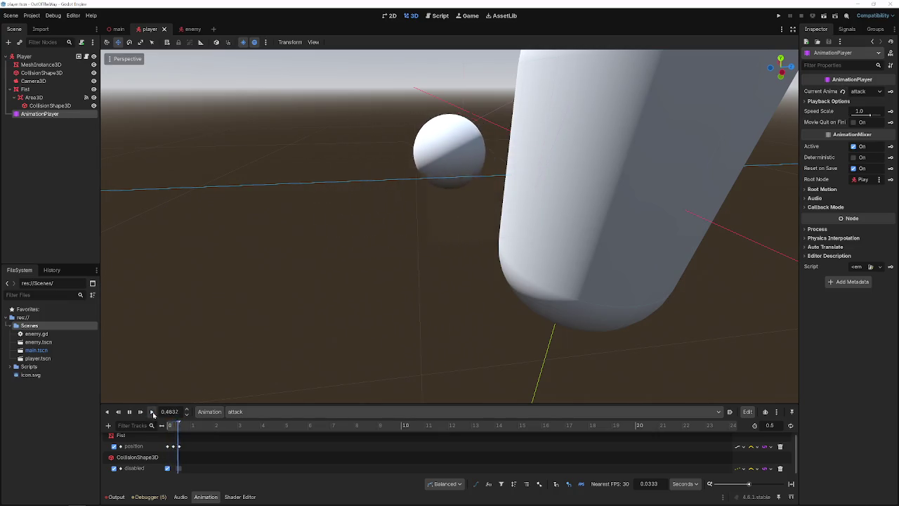
left_click(153, 414)
Key the collision shape's disabled track Off at 0 s and On at 0.5 s, then save.
left_click(167, 468)
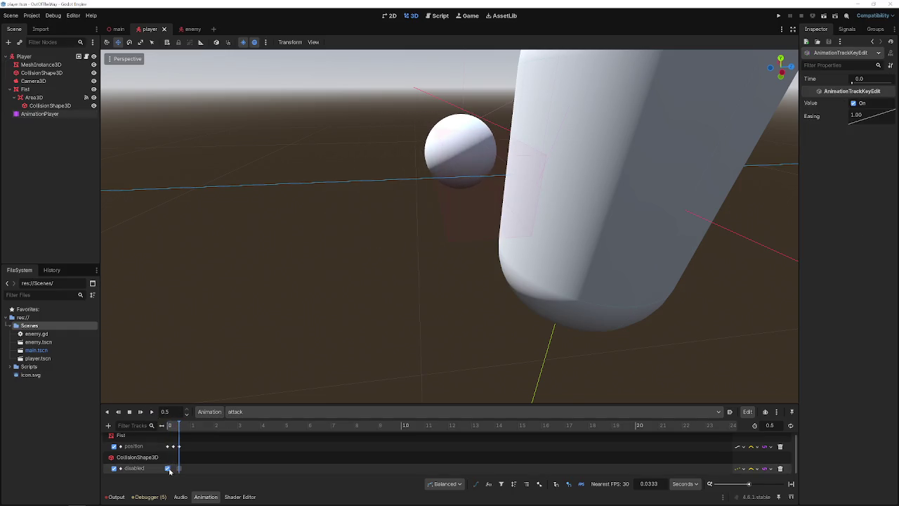
left_click(853, 103)
left_click_drag(168, 469, 178, 469)
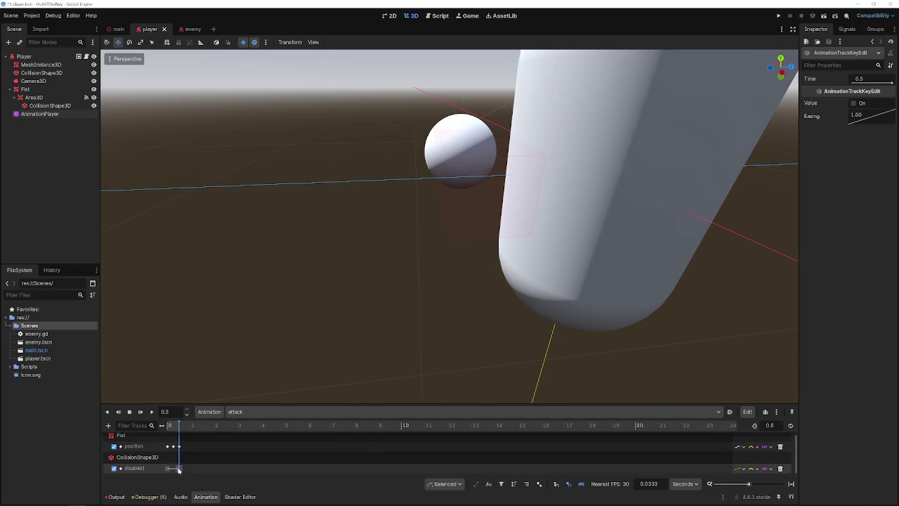
left_click(854, 103)
key("ctrl+s")
Test-run the game, review the debugger's script errors, and replay the attack animation.
left_click(779, 17)
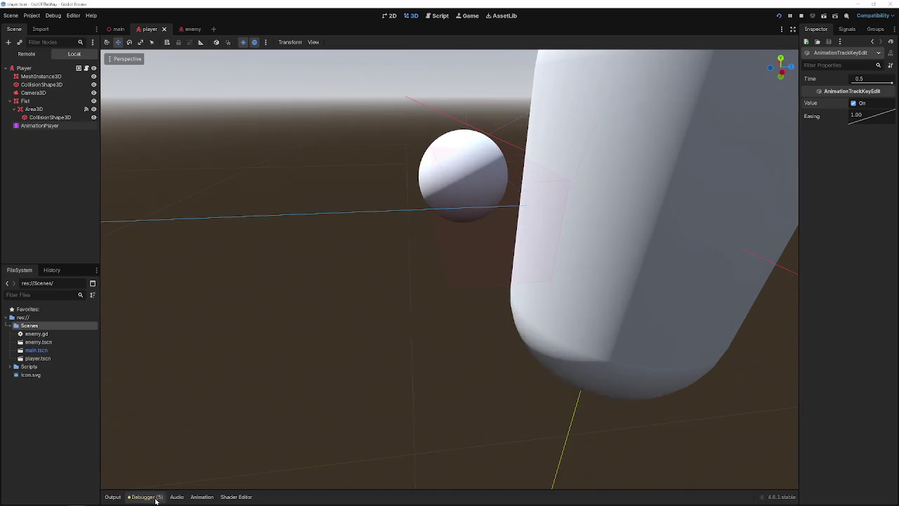
left_click(158, 496)
left_click(151, 410)
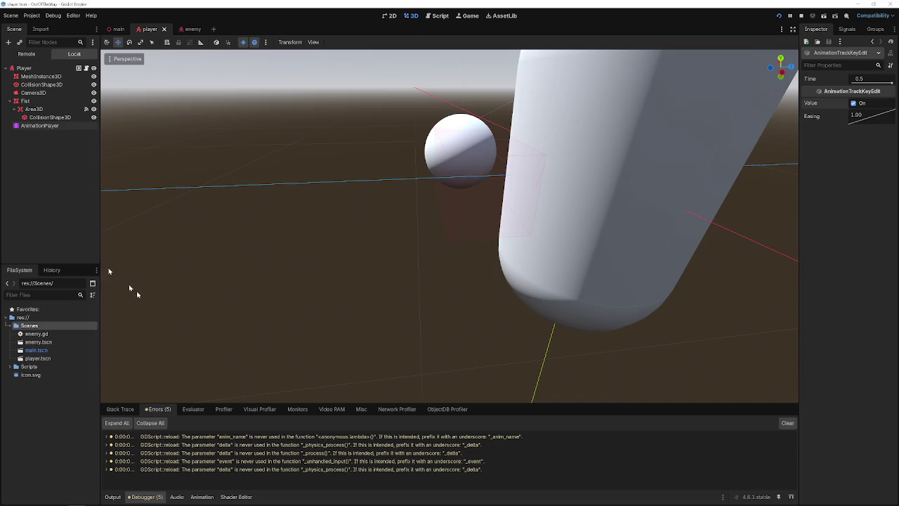
left_click(37, 116)
left_click(34, 109)
left_click(43, 125)
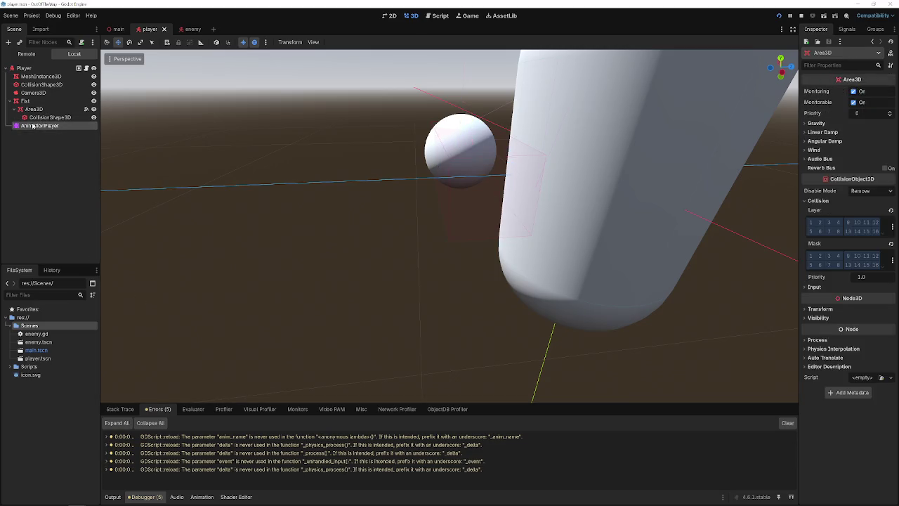
left_click(151, 413)
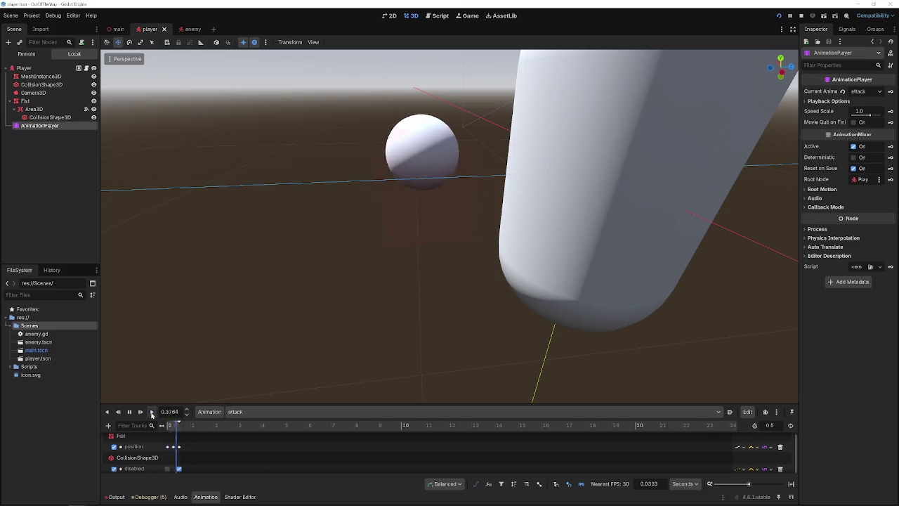
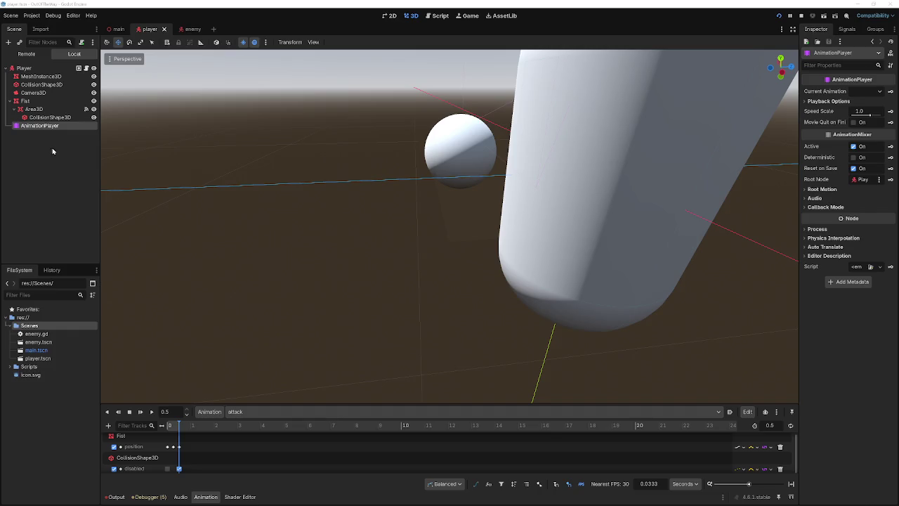
Inspect the player's Fist nodes and select the fist's CollisionShape3D.
left_click(49, 117)
left_click(33, 108)
left_click(31, 75)
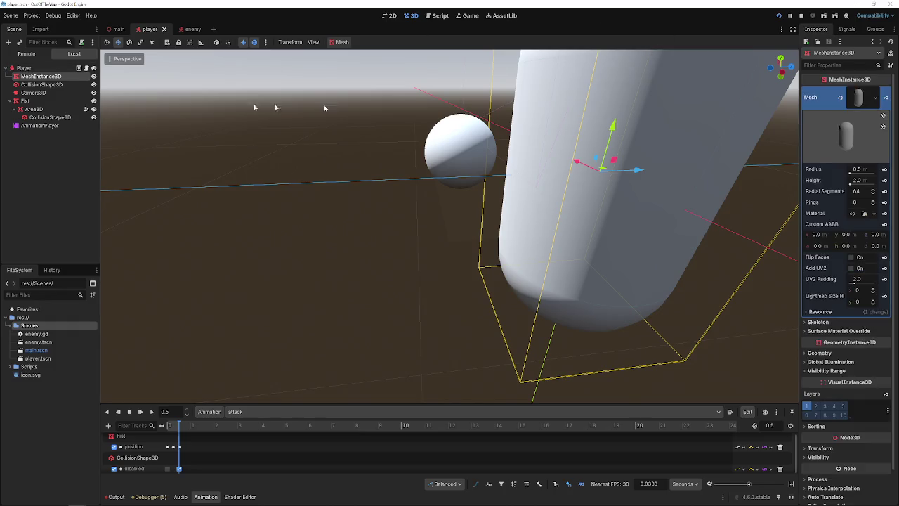
left_click(44, 116)
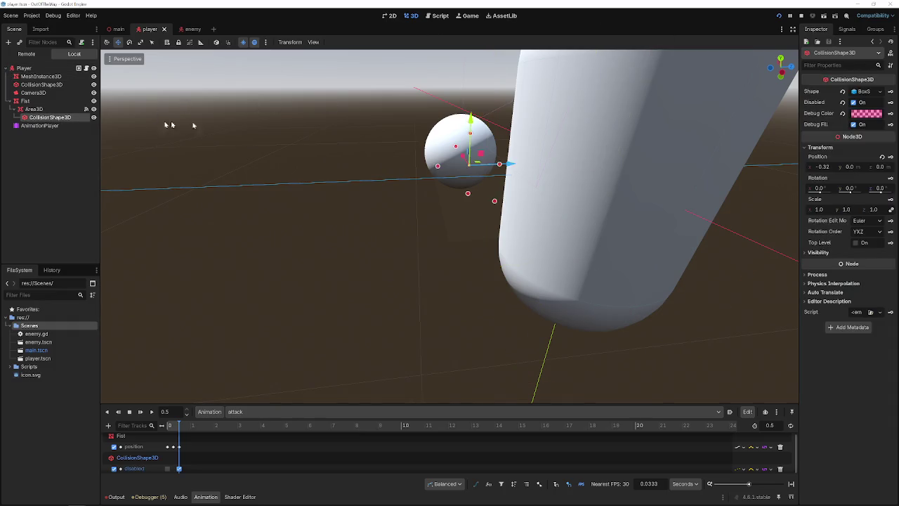
Set the fist collision shape's debug colour to opaque teal 009d98, briefly toggling Disabled to preview.
left_click(856, 116)
left_click_drag(852, 293, 873, 297)
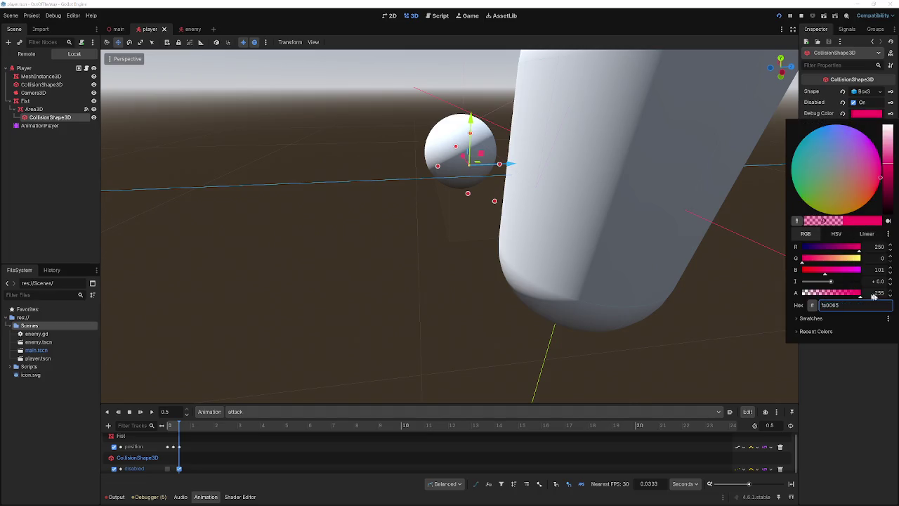
left_click_drag(839, 188, 747, 156)
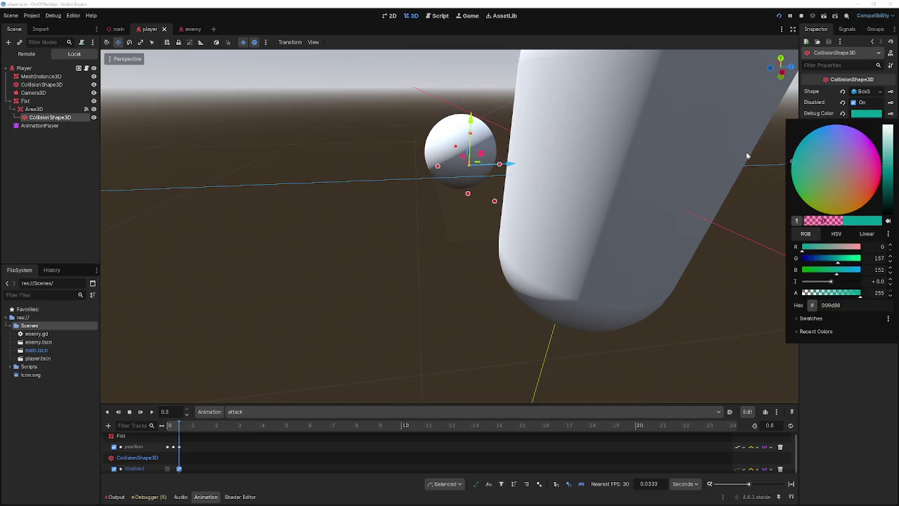
left_click(364, 319)
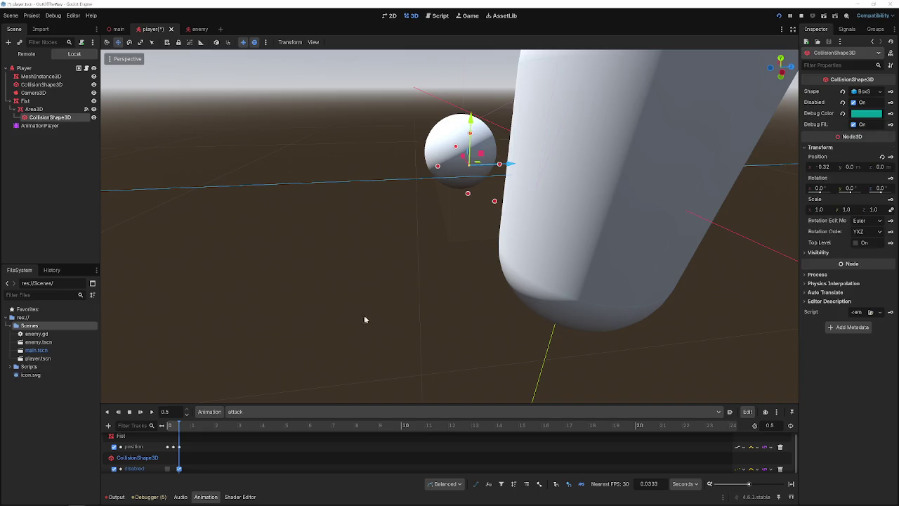
left_click(853, 103)
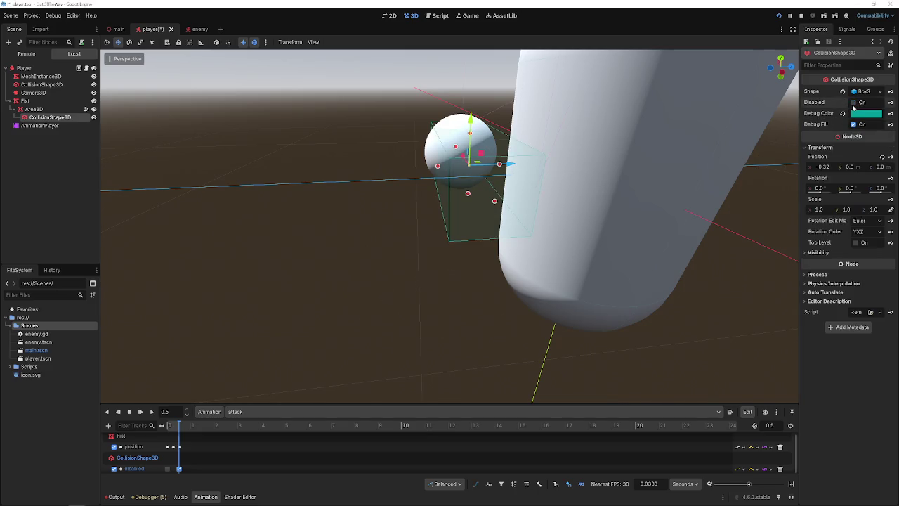
left_click(853, 102)
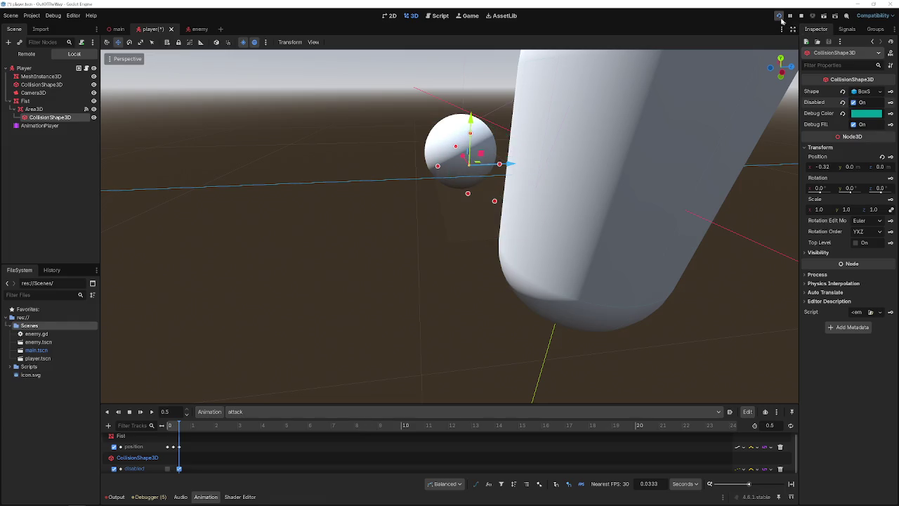
Test-run the game, stop it with F8, and open enemy.gd from the enemy scene.
left_click(778, 15)
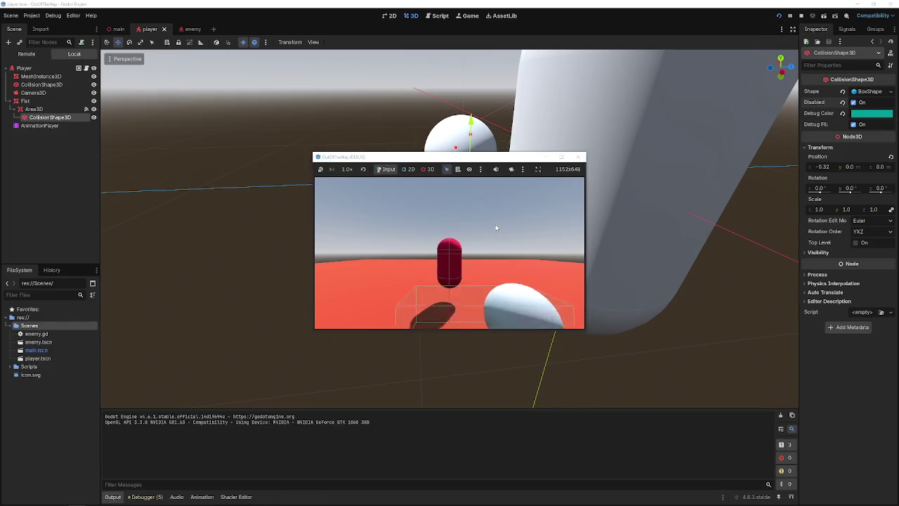
left_click(580, 157)
key("F8")
left_click(188, 29)
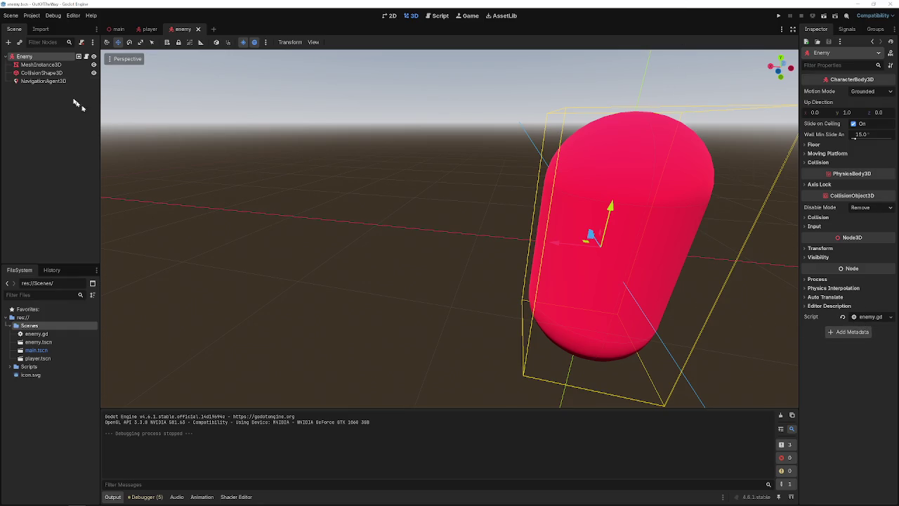
left_click(862, 317)
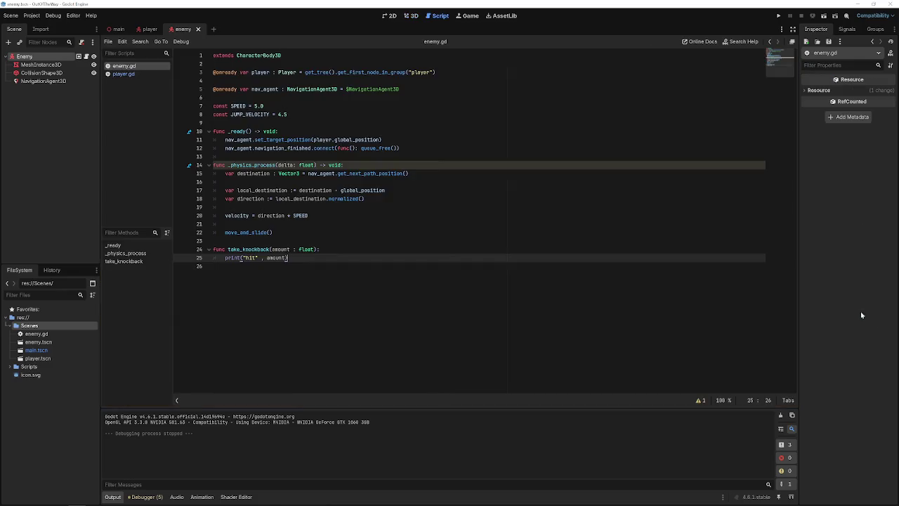
Compare the collision layers and masks of the enemy and player scenes.
left_click(150, 29)
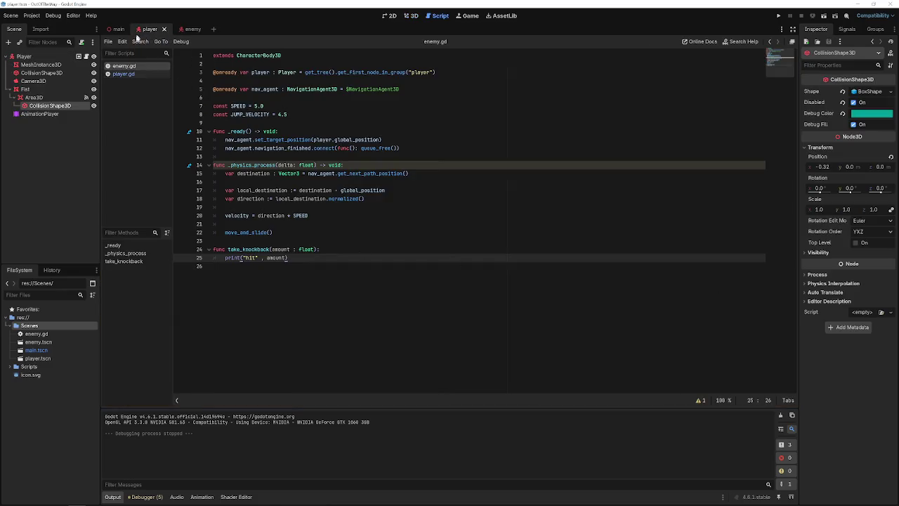
left_click(177, 29)
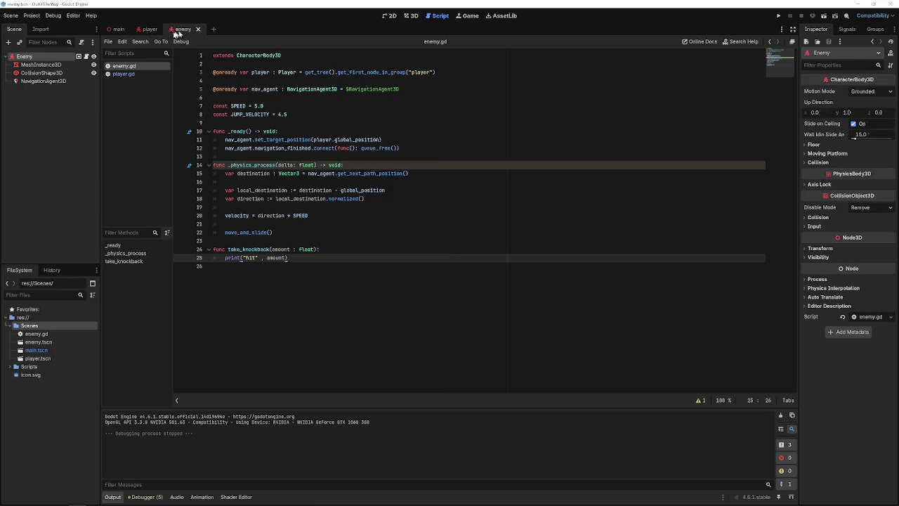
left_click(150, 29)
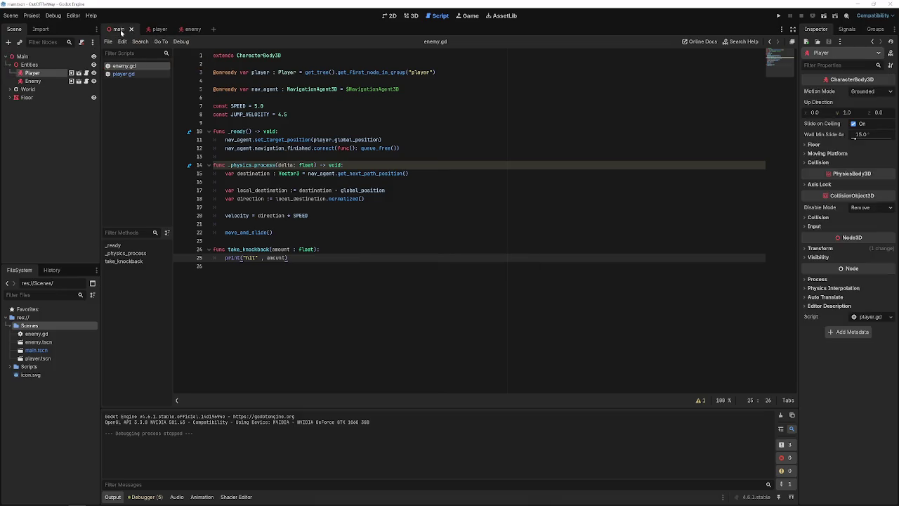
left_click(183, 29)
left_click(819, 217)
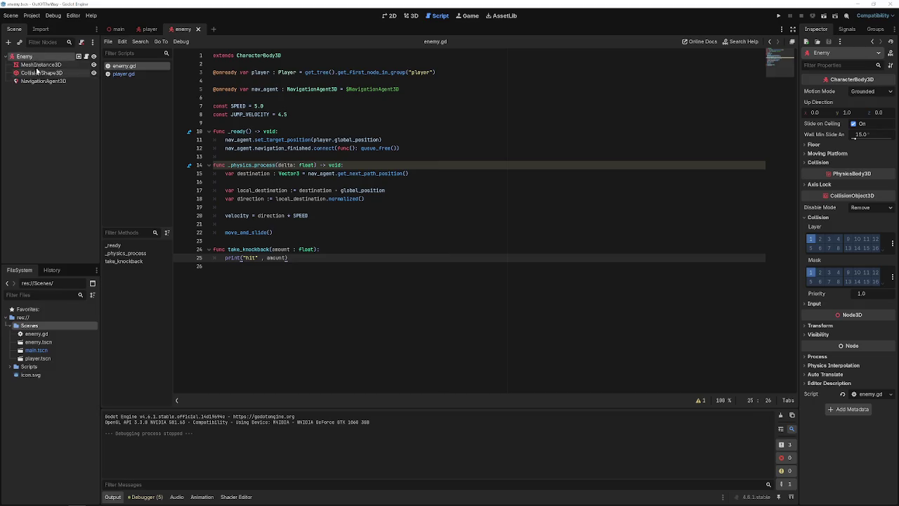
left_click(147, 29)
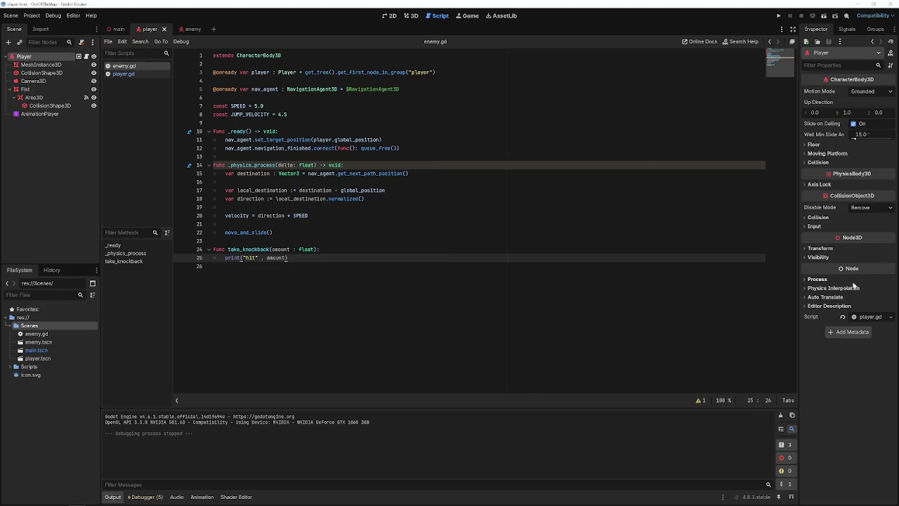
left_click(821, 217)
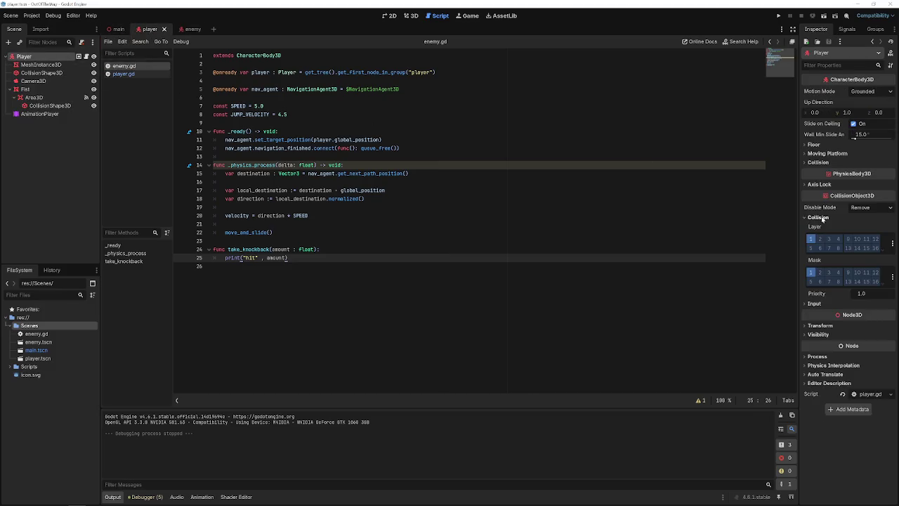
Set the fist Area3D's collision mask to the Enemy layer and save the player scene.
left_click(30, 89)
left_click(33, 97)
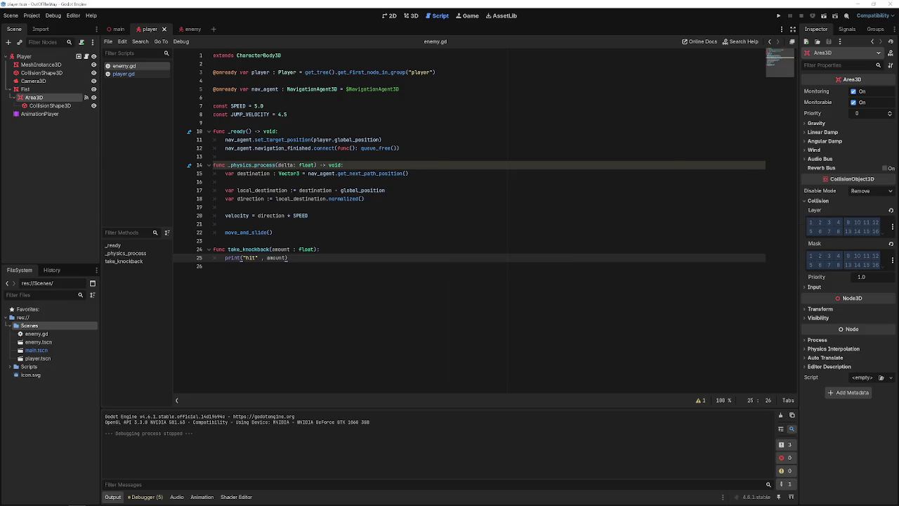
left_click(838, 257)
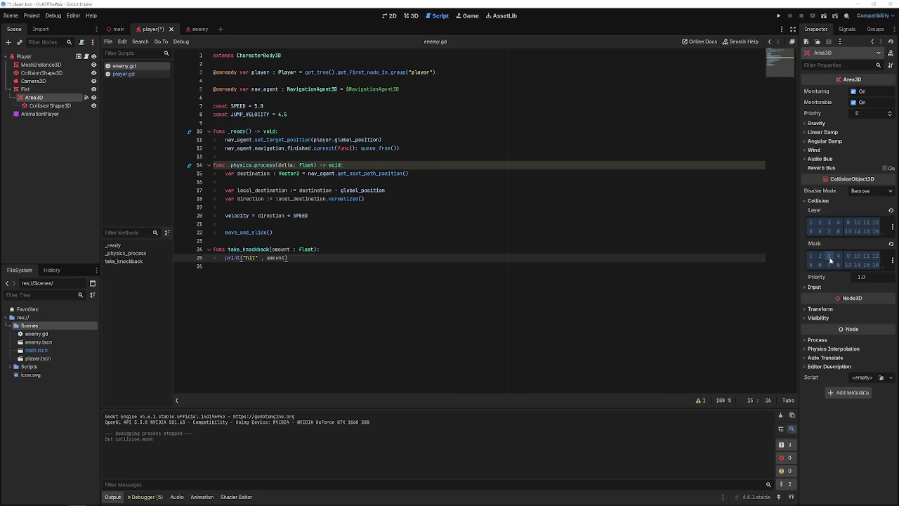
left_click(830, 257)
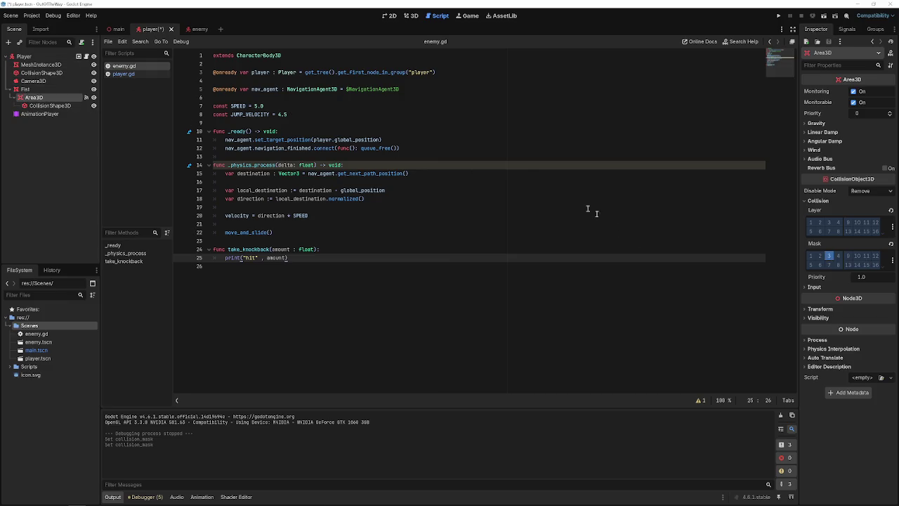
left_click(829, 258)
left_click(892, 260)
left_click(846, 281)
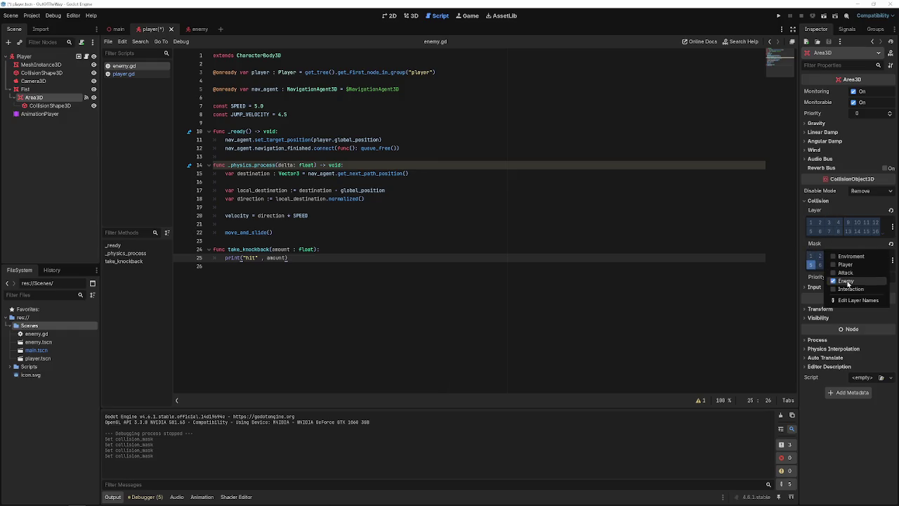
left_click(680, 280)
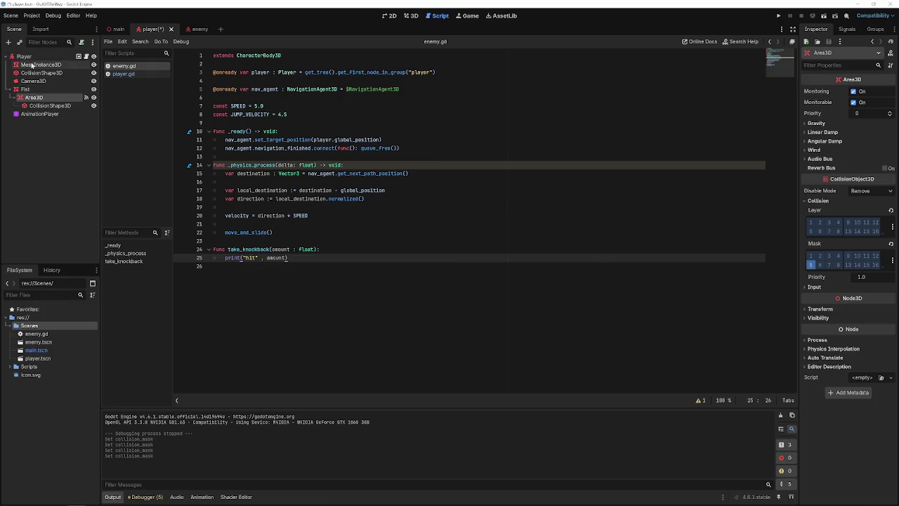
key("ctrl+s")
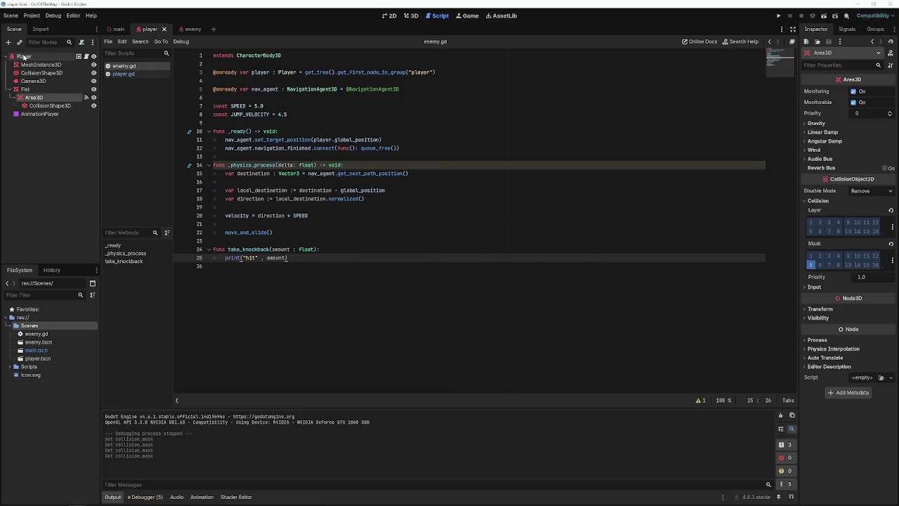
Put the enemy body on collision layer 5 with mask 1 kept, save, and run the game.
left_click(192, 29)
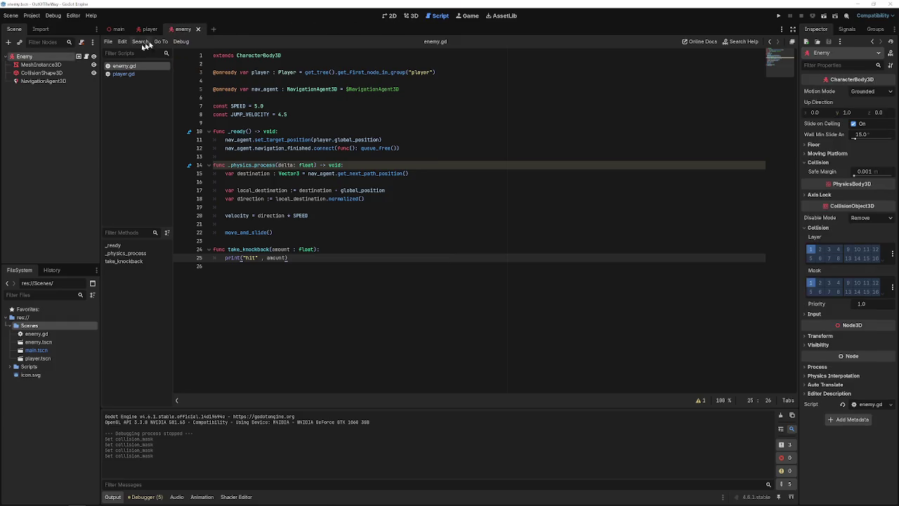
left_click(812, 282)
left_click(810, 257)
left_click(257, 266)
key("ctrl+s")
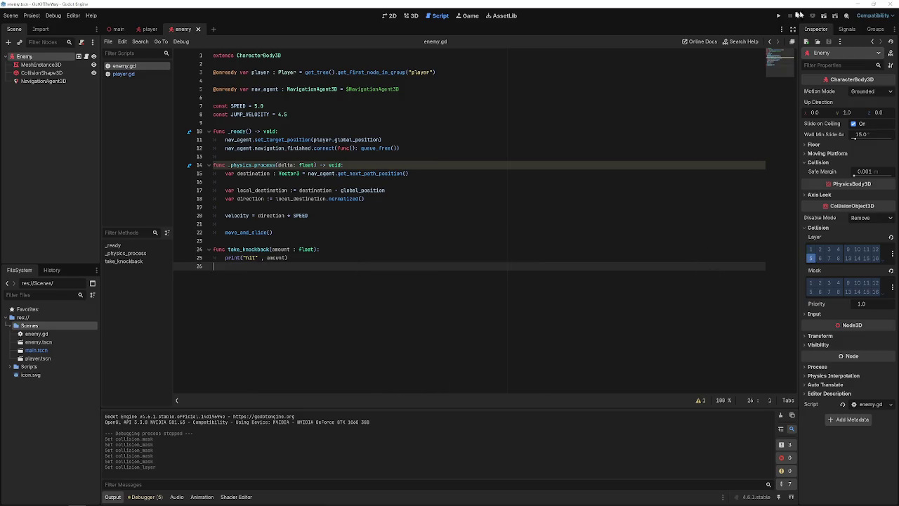
left_click(811, 282)
left_click(632, 252)
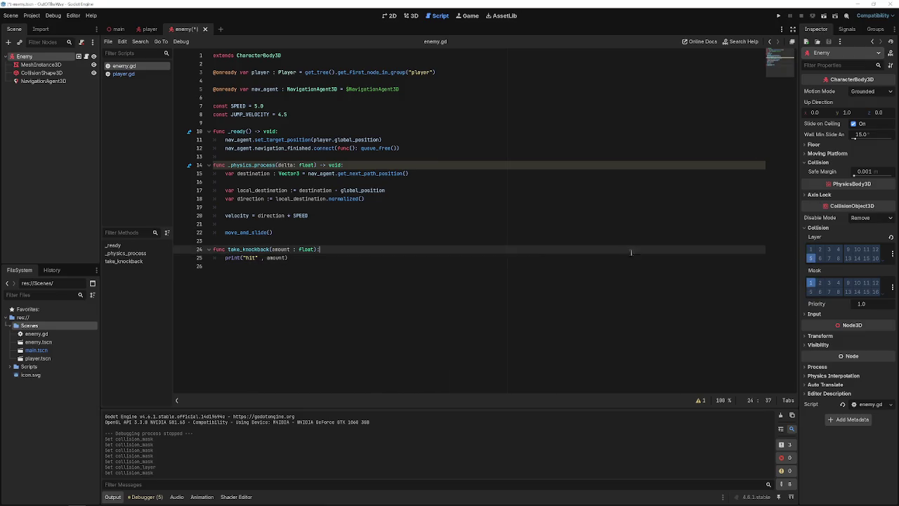
left_click(779, 15)
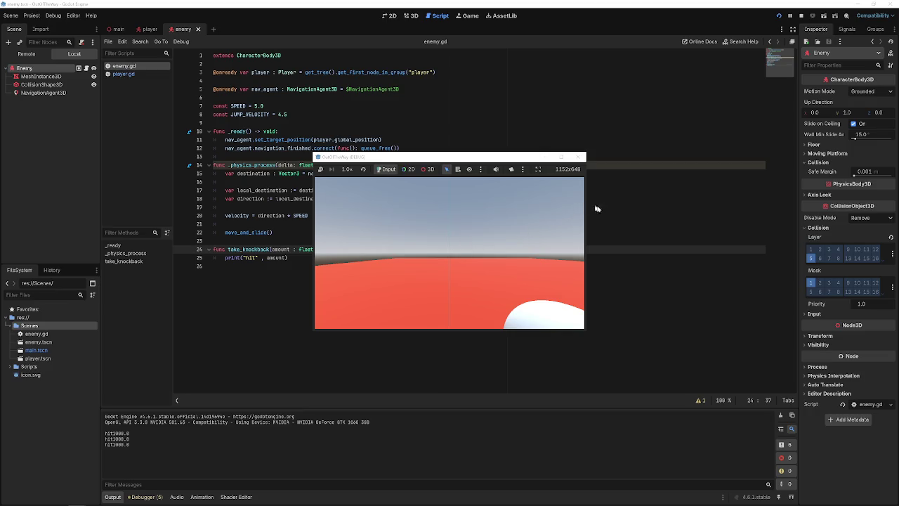
Stop the test run and add a trailing space after 'hit' in the take_knockback print.
key("F8")
left_click(288, 258)
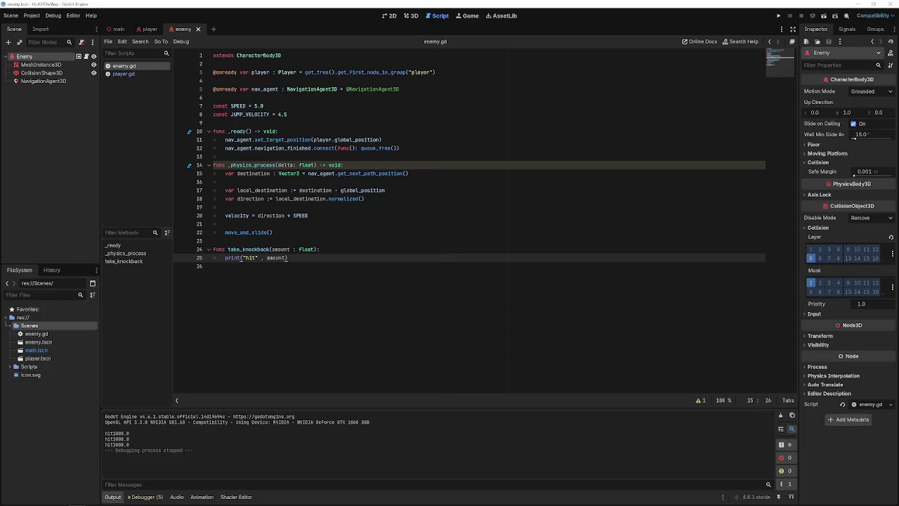
left_click(256, 258)
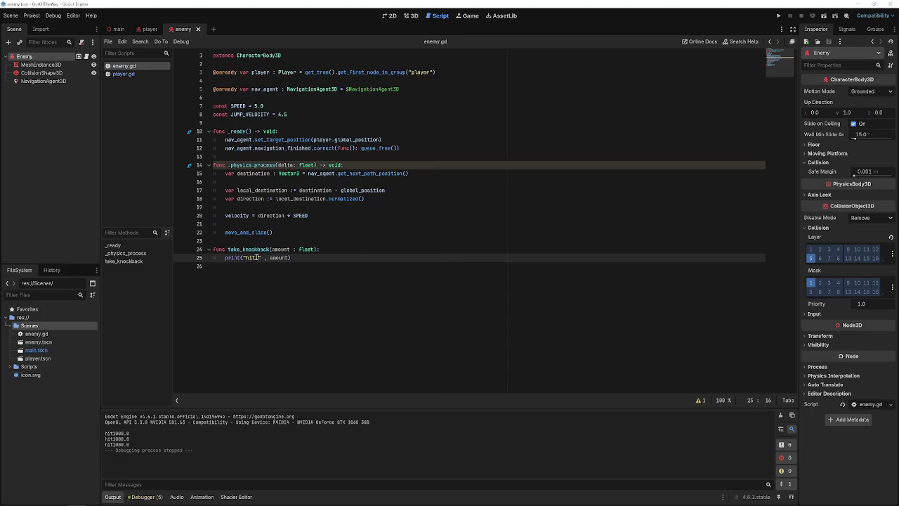
Replace line 25's print statement with a 'velocity direction *' expression and save.
left_click(411, 258)
left_click_drag(292, 259, 225, 260)
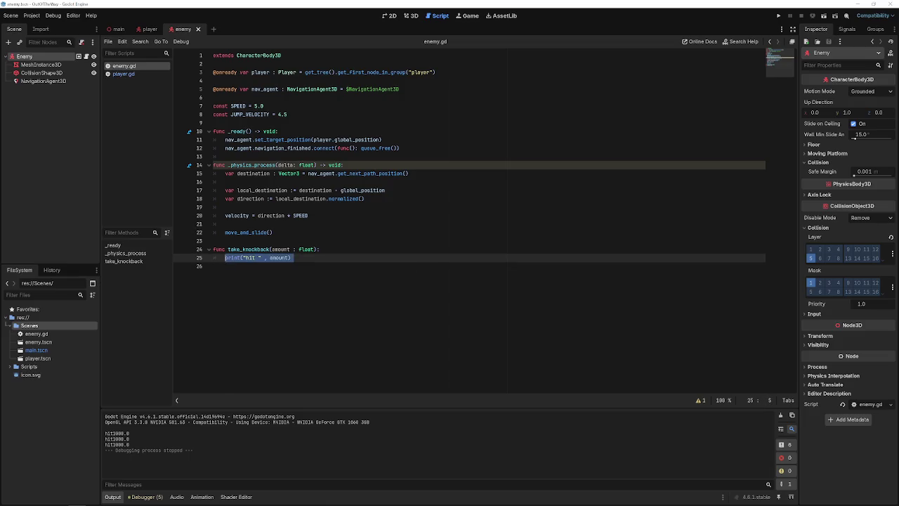
key("BackSpace")
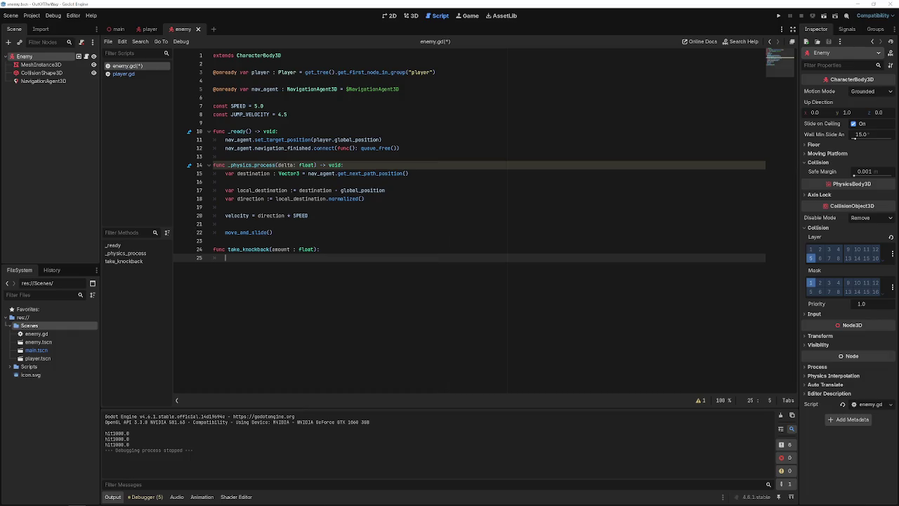
type("l")
key("BackSpace")
key("BackSpace")
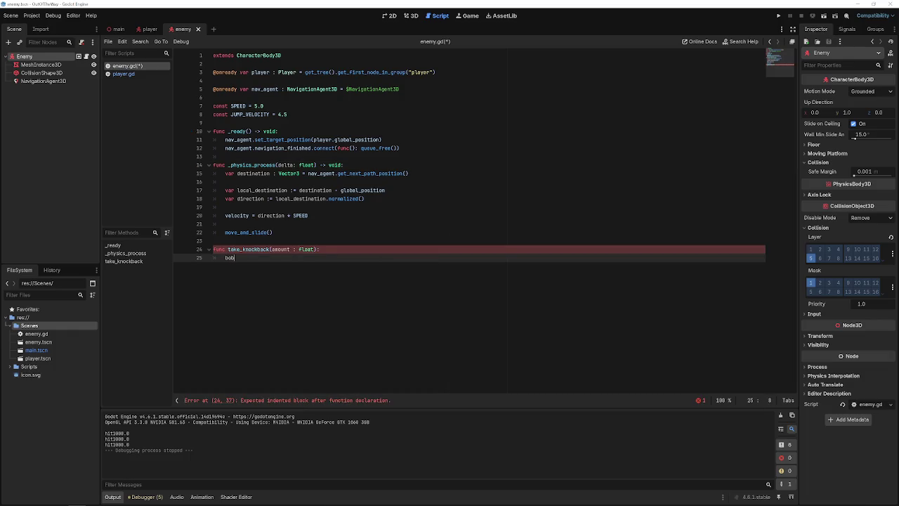
key("BackSpace")
key("BackSpace")
key("BackSpace")
type("velocity ")
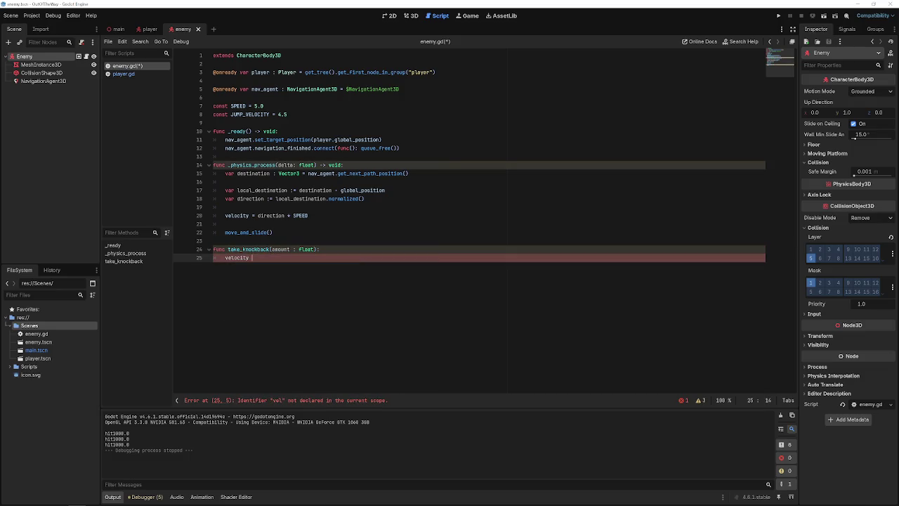
type("dir")
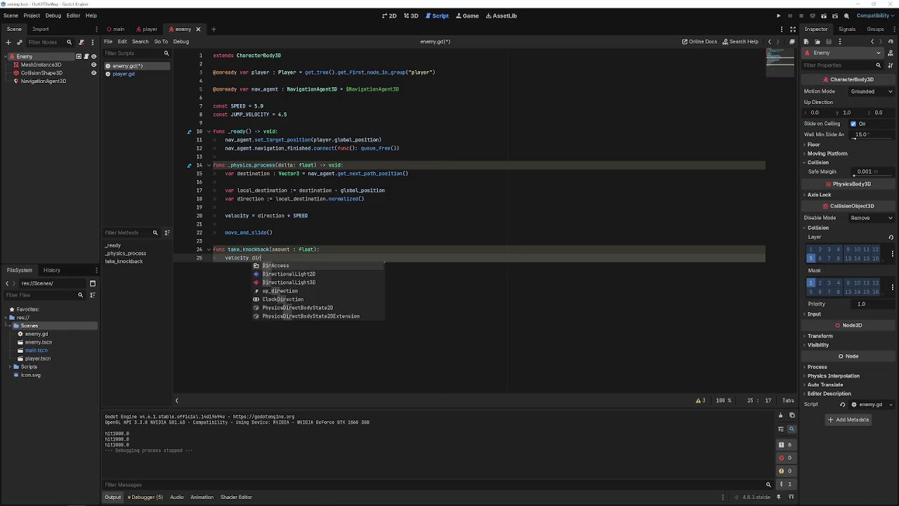
type("ection ")
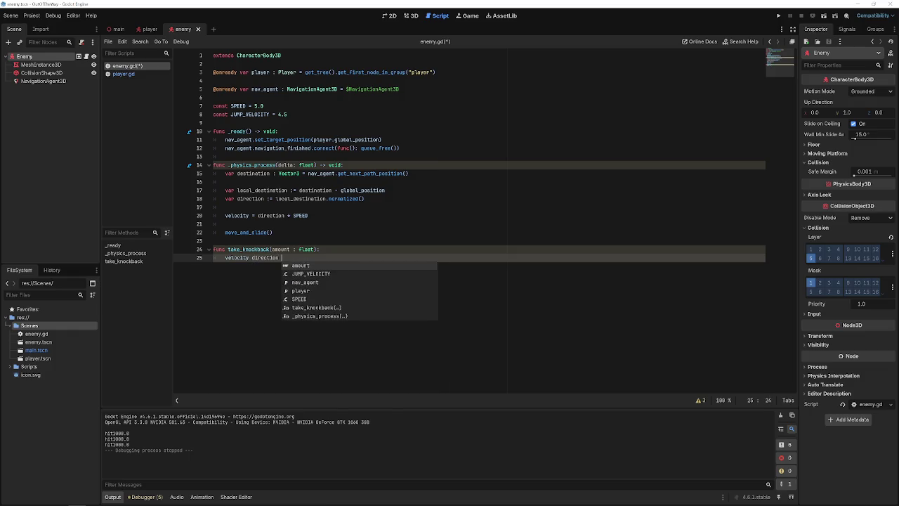
type("*")
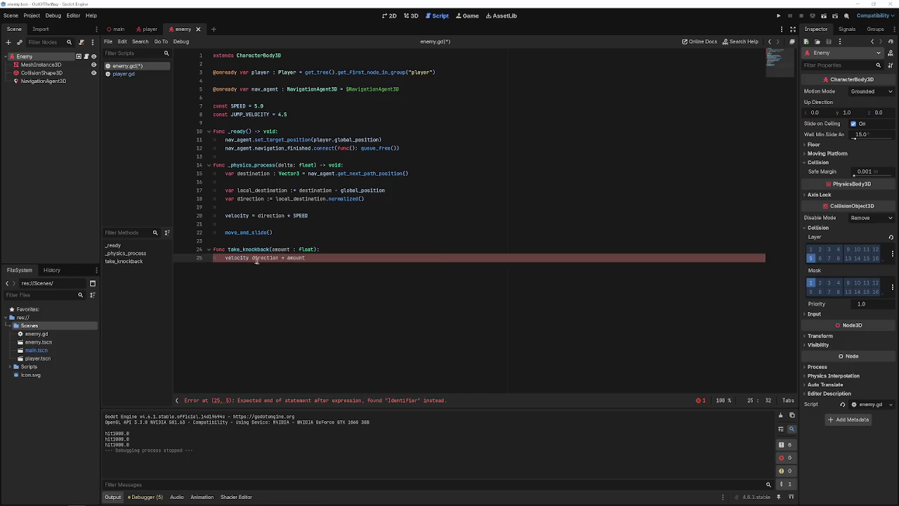
type("=")
key("ctrl+s")
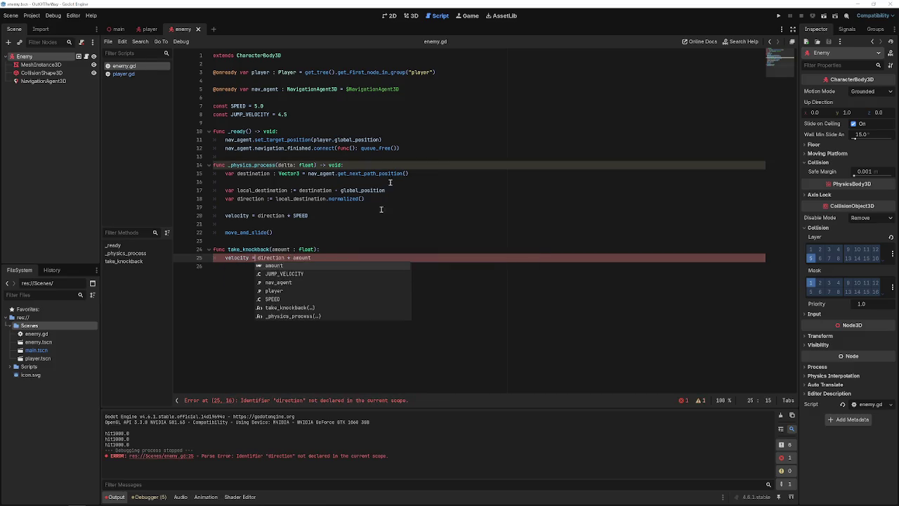
Reduce line 25 to 'velocity += -amount', save, and test-run the game.
left_click(296, 269)
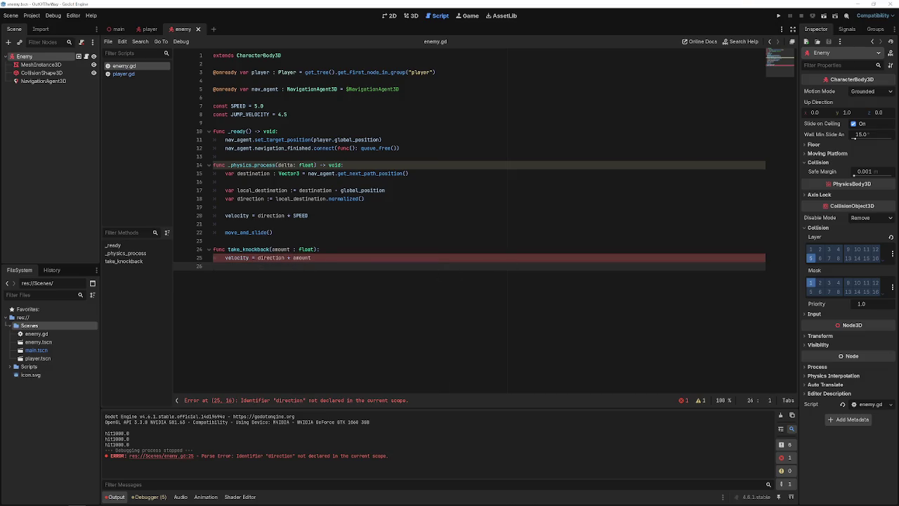
left_click(284, 257)
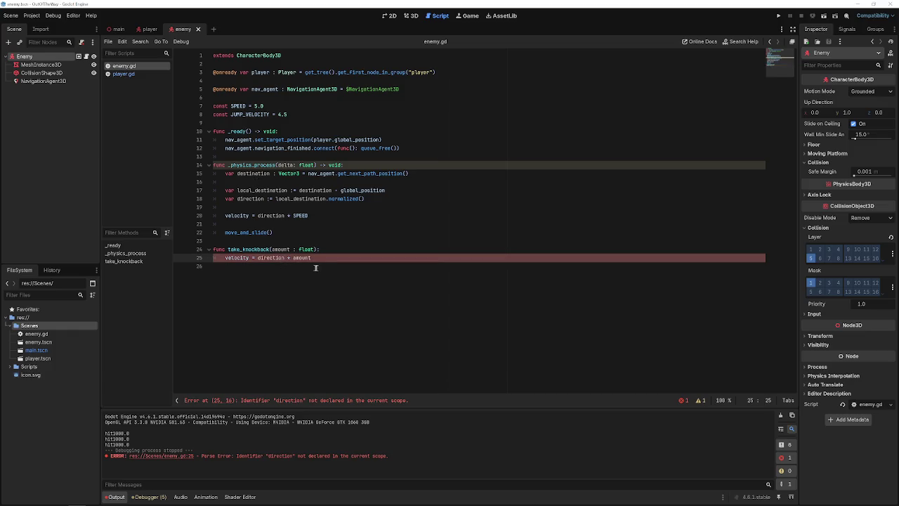
left_click_drag(320, 258, 258, 258)
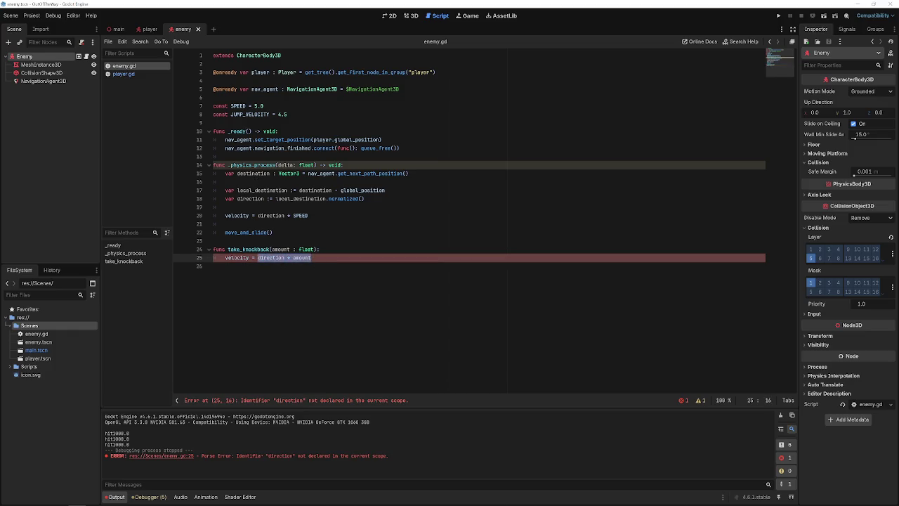
key("BackSpace")
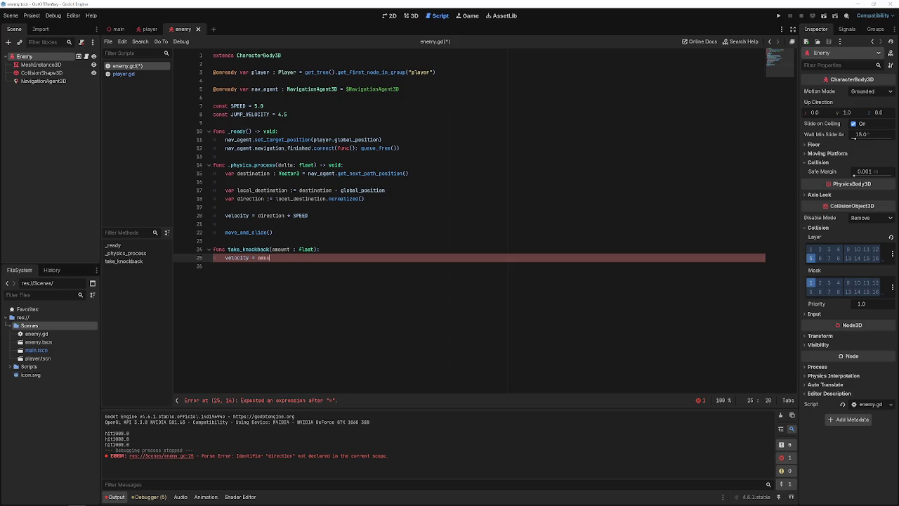
type("nt")
key("Left")
key("Left")
key("Left")
key("ctrl+s")
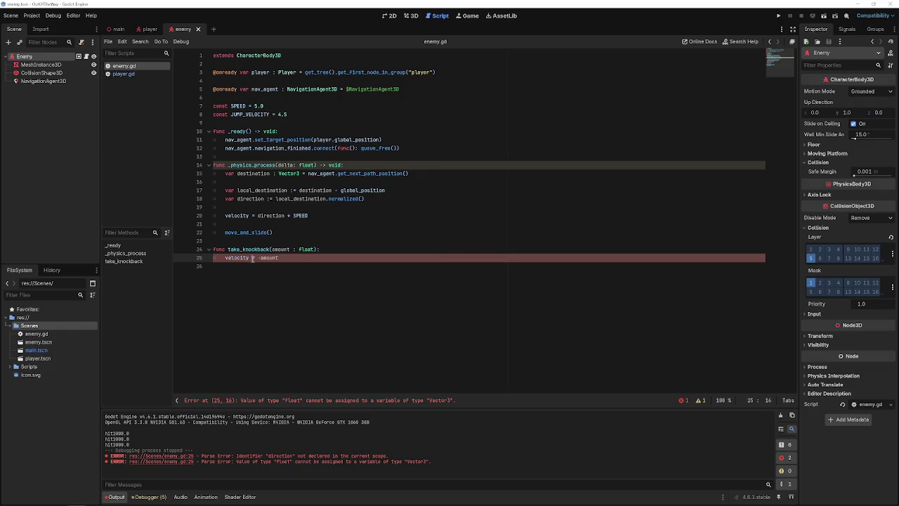
key("F5")
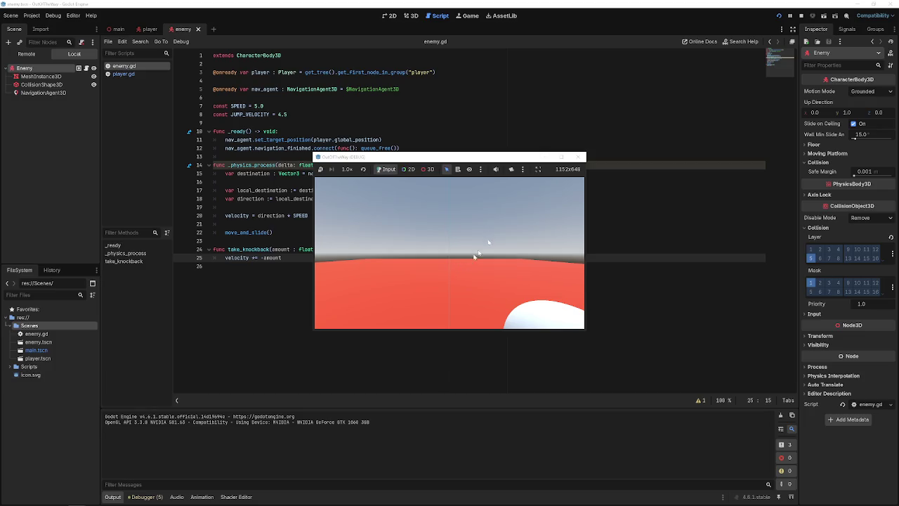
left_click(580, 156)
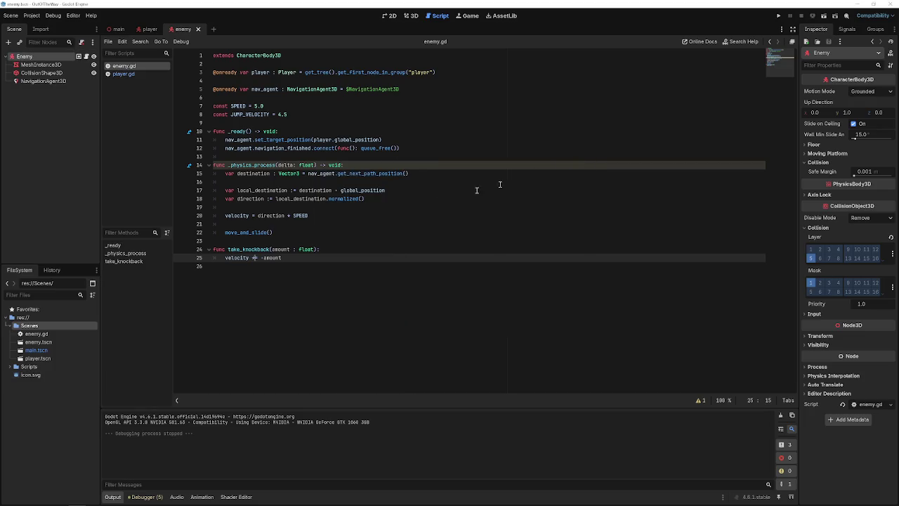
Comment out the enemy's navigation movement lines 15–20 and save.
left_click(341, 216)
left_click_drag(384, 203, 126, 177)
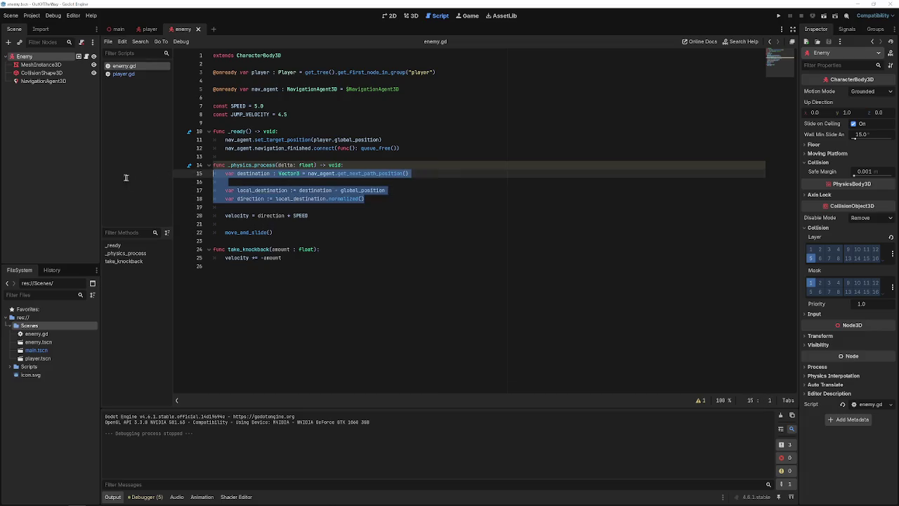
left_click_drag(343, 216, 203, 173)
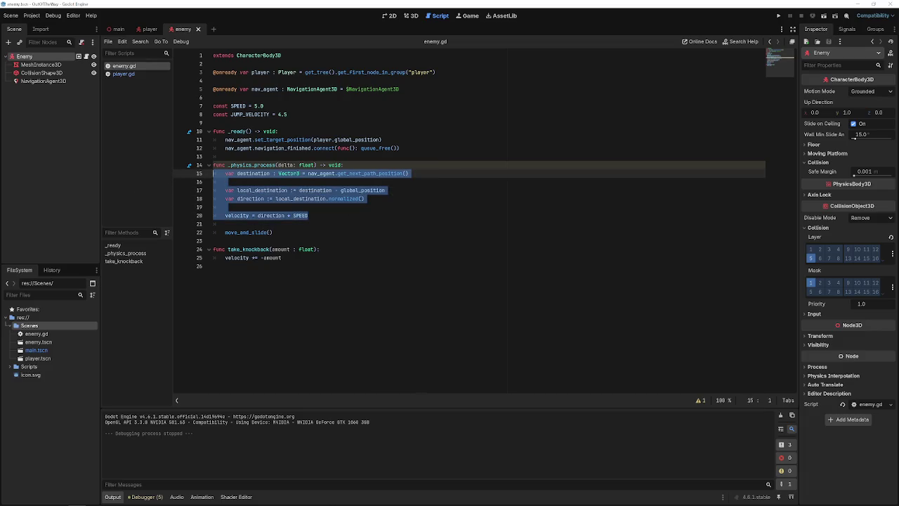
key("ctrl+k")
key("ctrl+s")
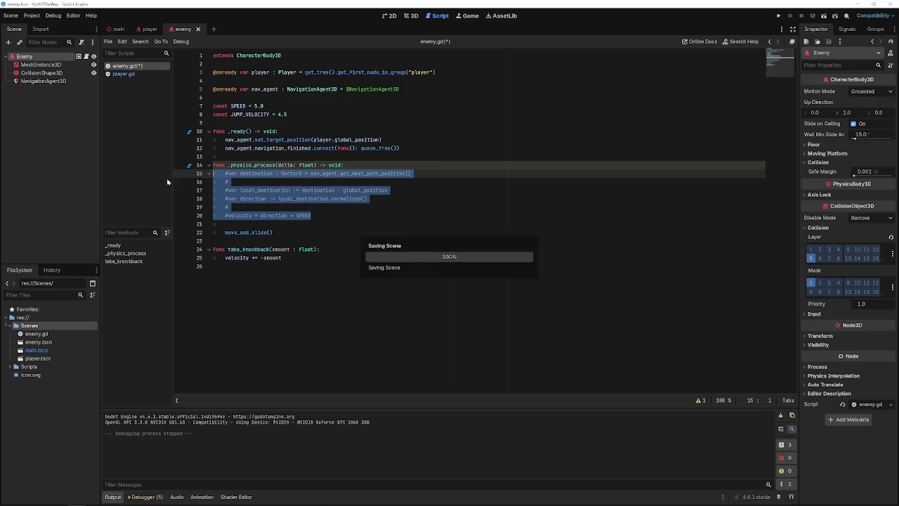
Test-run the game, punch the enemy twice to check knockback, then stop.
left_click(779, 16)
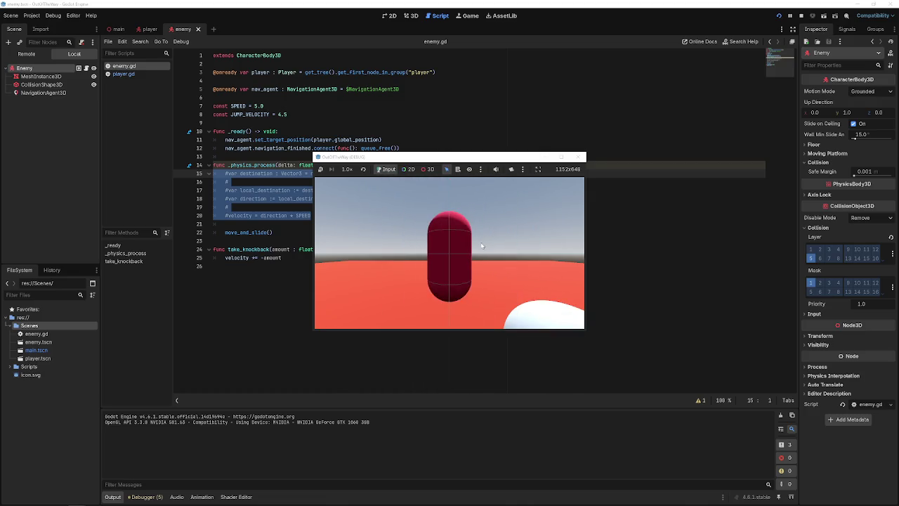
left_click(421, 256)
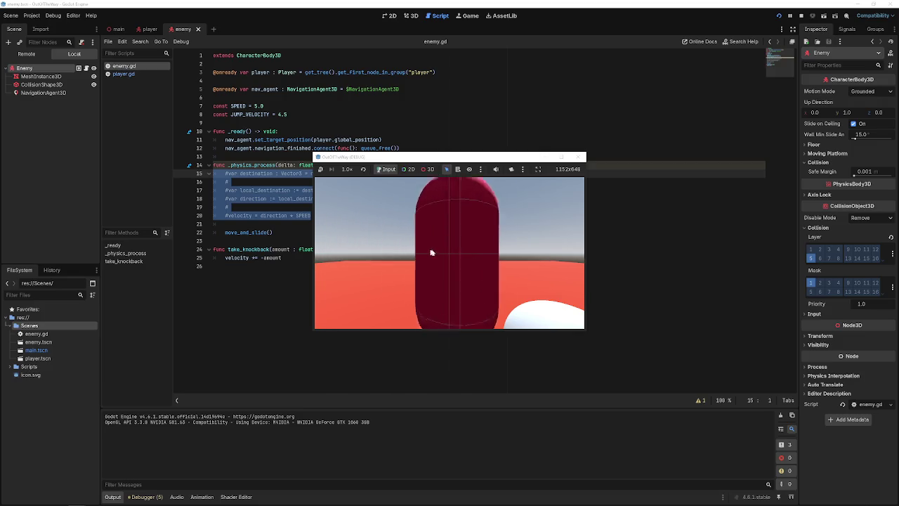
left_click(433, 247)
key("F8")
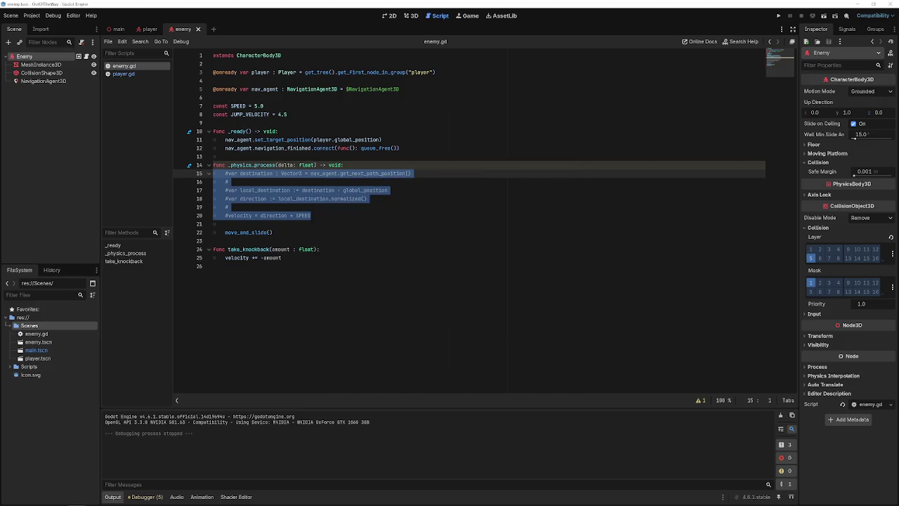
Add print("hit") and 'velocity += -amount' lines inside take_knockback.
left_click(322, 249)
key("Return")
type("pri")
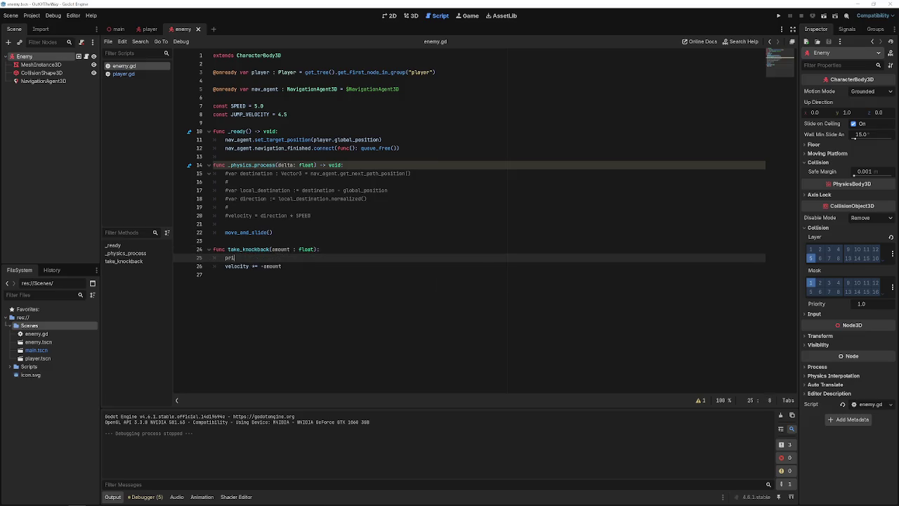
type("nt(\"hit")
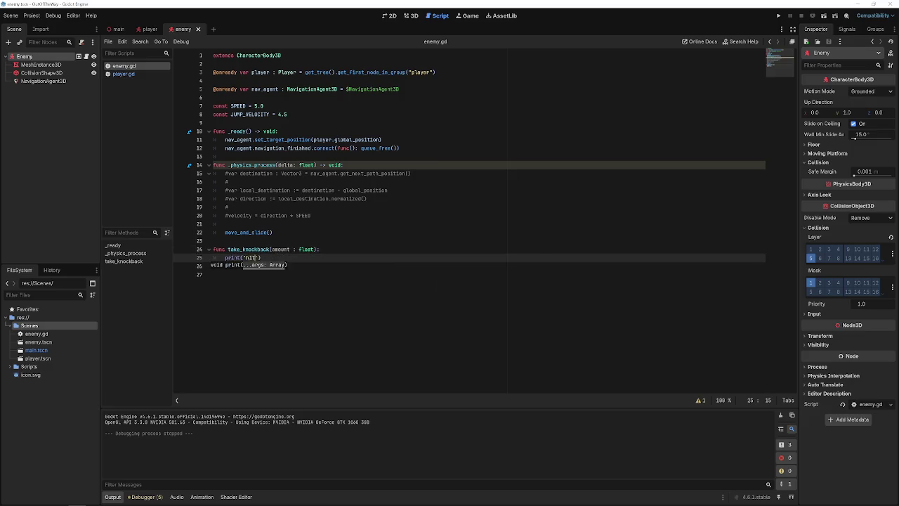
left_click(778, 17)
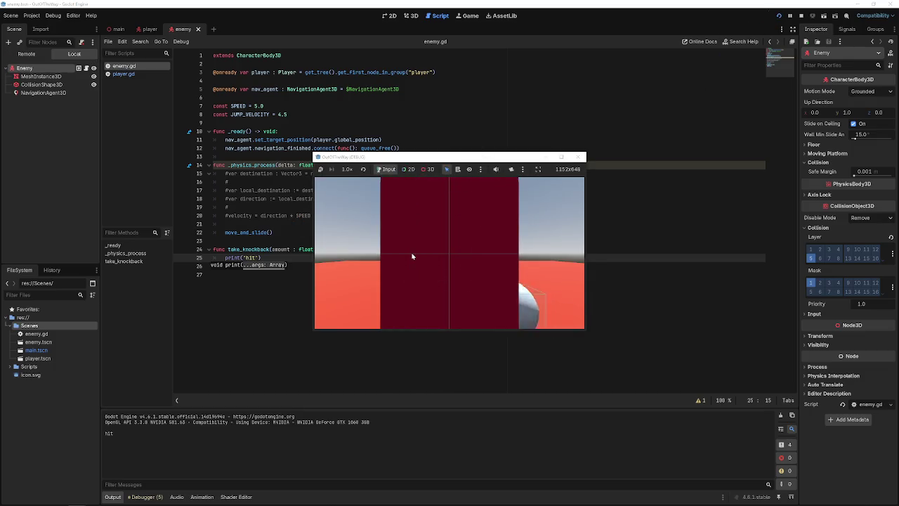
left_click(580, 156)
key("Return")
type("velocity += -amount")
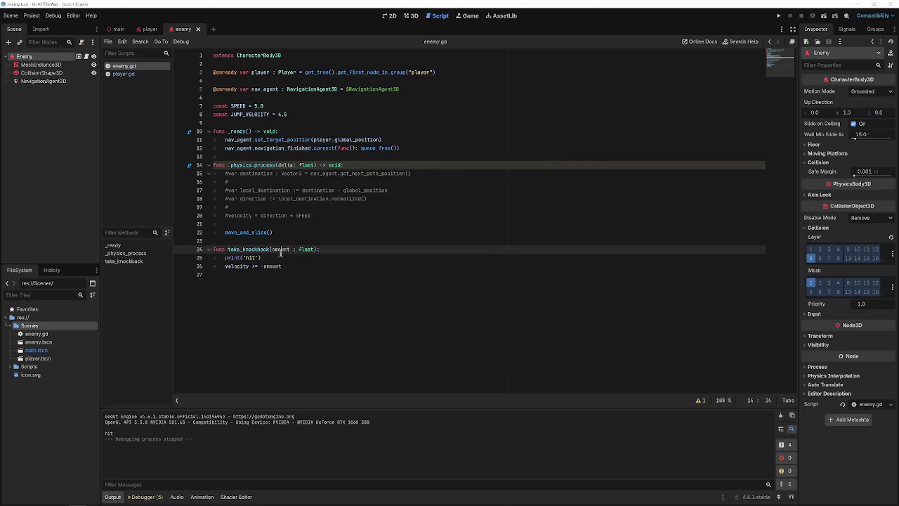
Uncomment the navigation lines 15–21 in _physics_process.
left_click(317, 224)
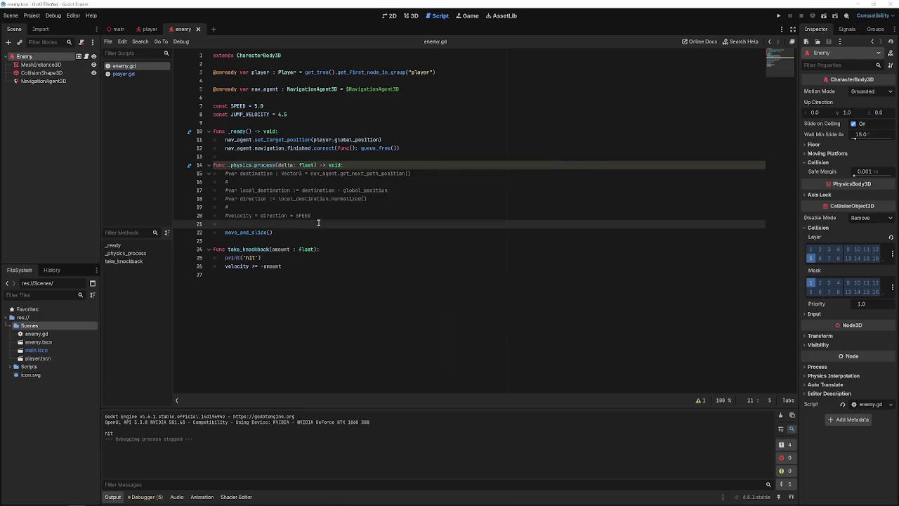
left_click_drag(298, 222, 183, 179)
key("ctrl+k")
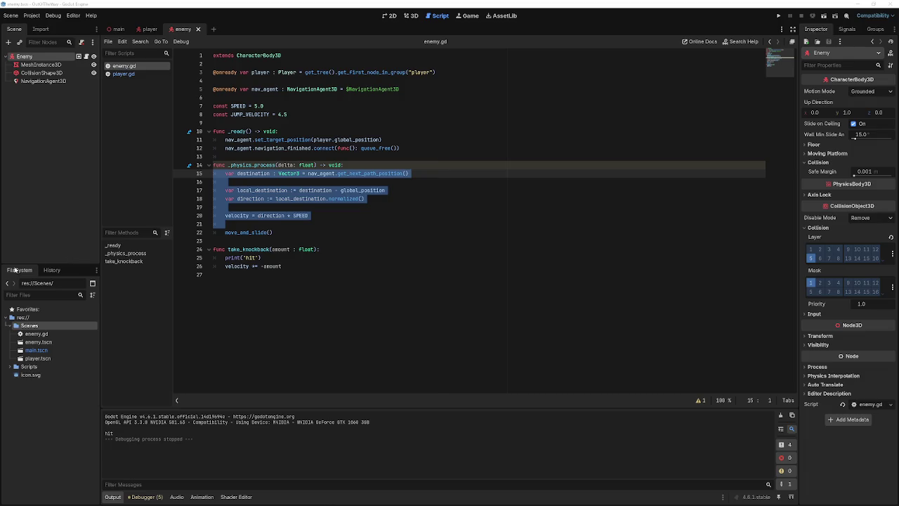
Place the caret on the blank line after the nav_agent declaration.
left_click(213, 97)
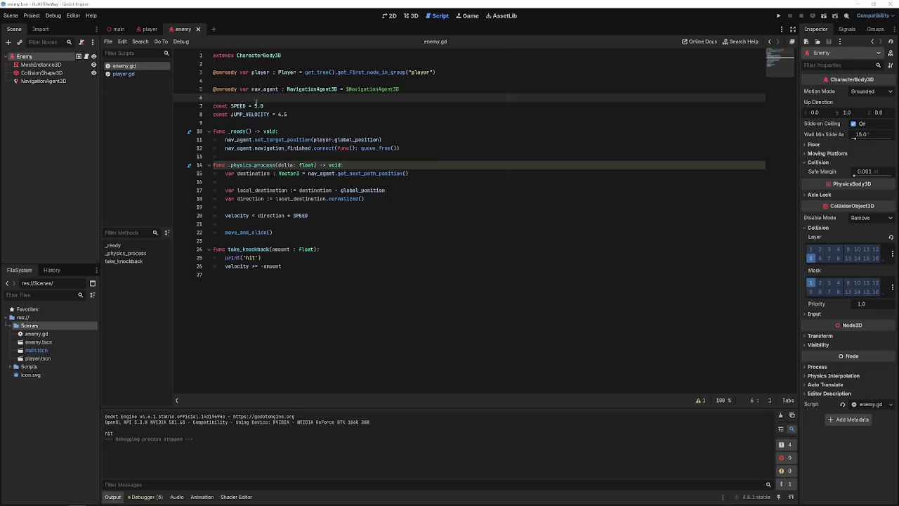
key("Return")
key("Return")
type("@")
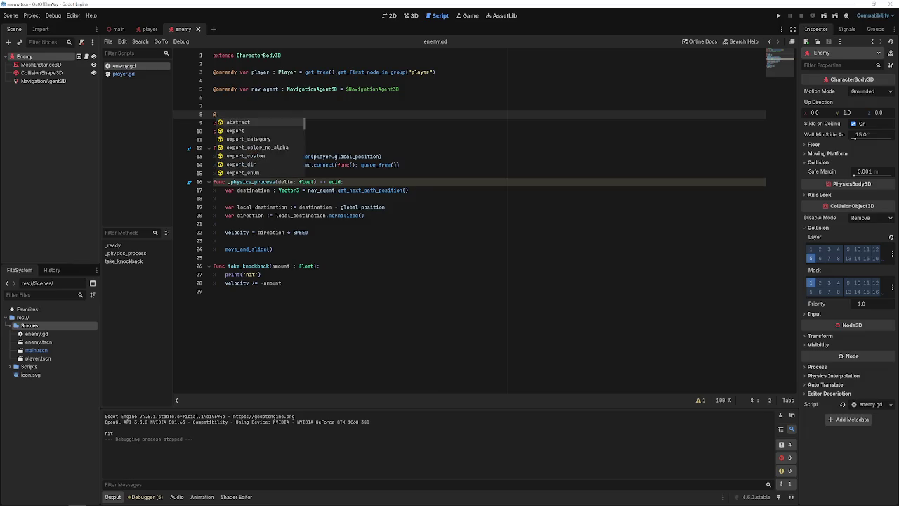
type("export var ")
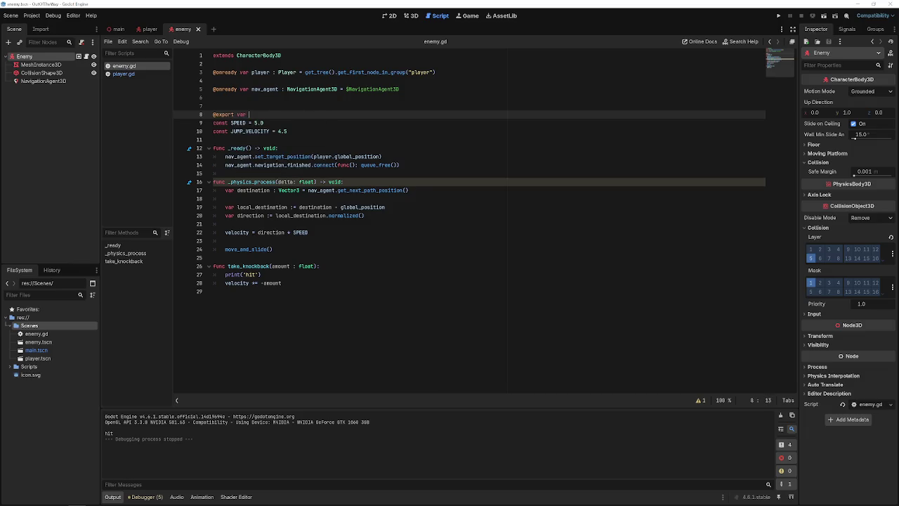
type("knockback_resist")
type("ance : ")
type("Float ")
type("= 1")
key("Return")
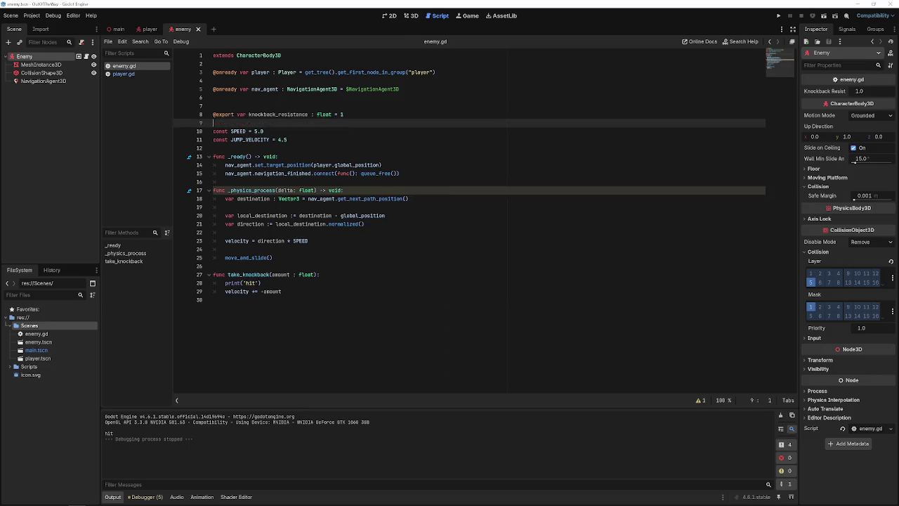
key("Return")
key("BackSpace")
type("var knock")
type("back = Vecto")
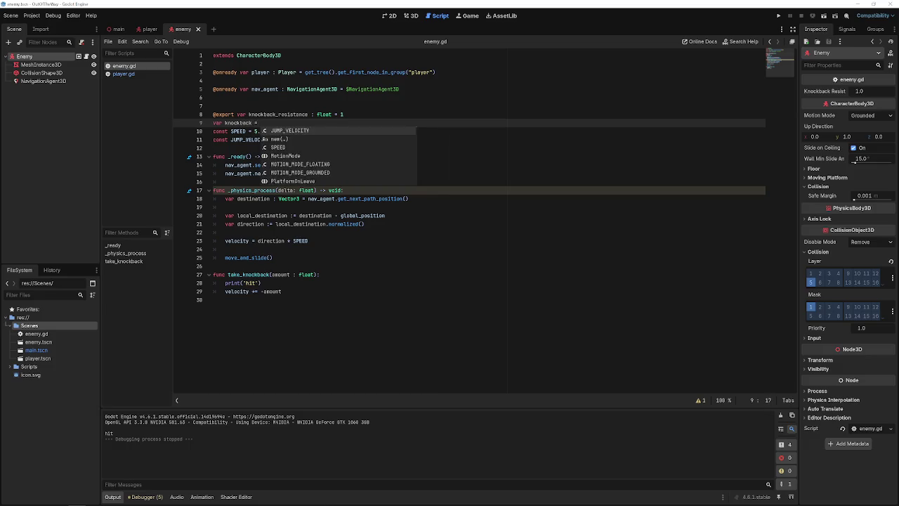
type("r3.")
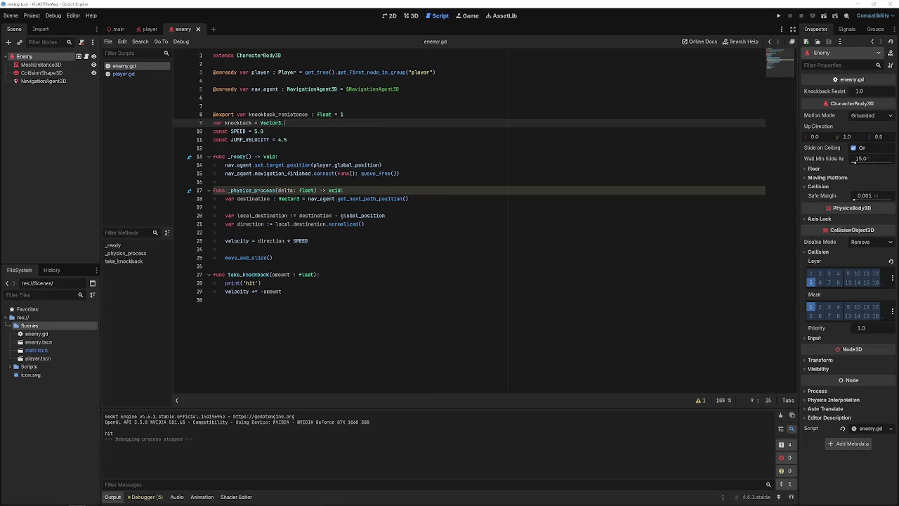
type("Zero")
key("Return")
key("Return")
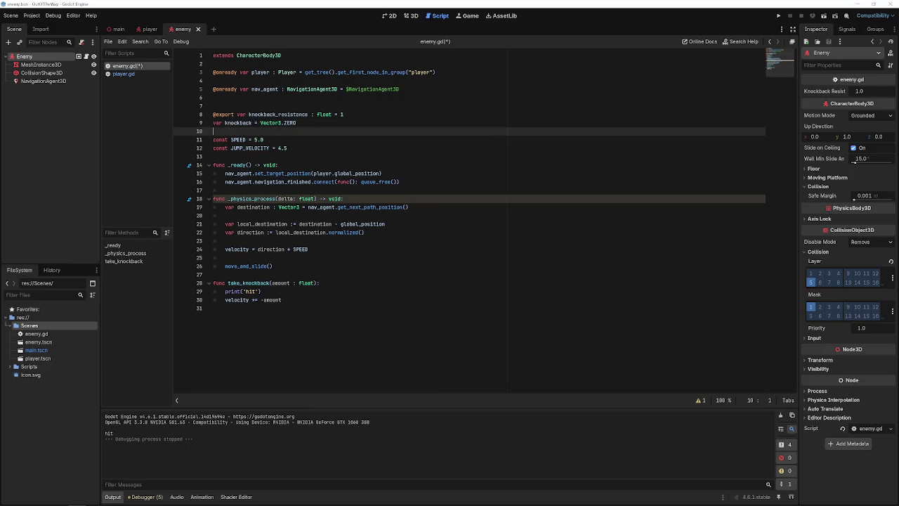
left_click(254, 123)
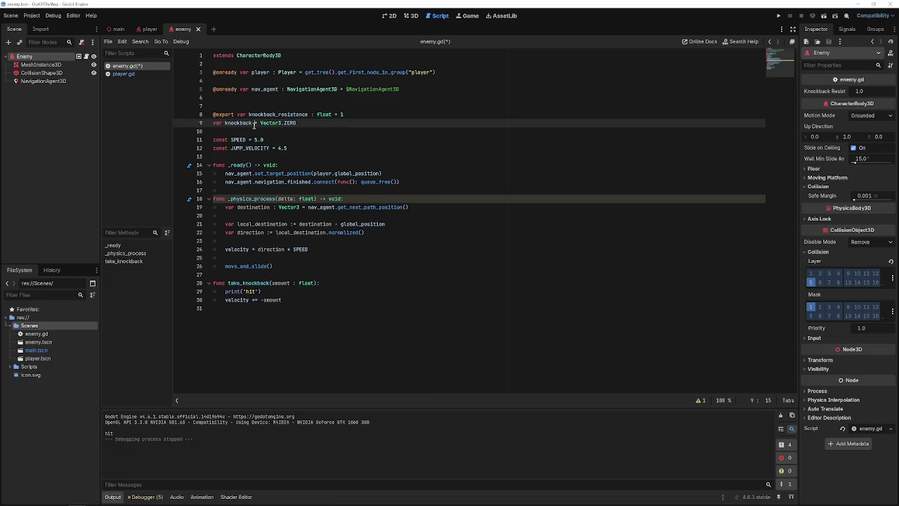
key("ctrl+s")
Replace take_knockback's body with a new line starting 'knockback'.
left_click_drag(288, 288, 215, 295)
left_click_drag(282, 300, 191, 293)
key("BackSpace")
key("Tab")
type("knockback")
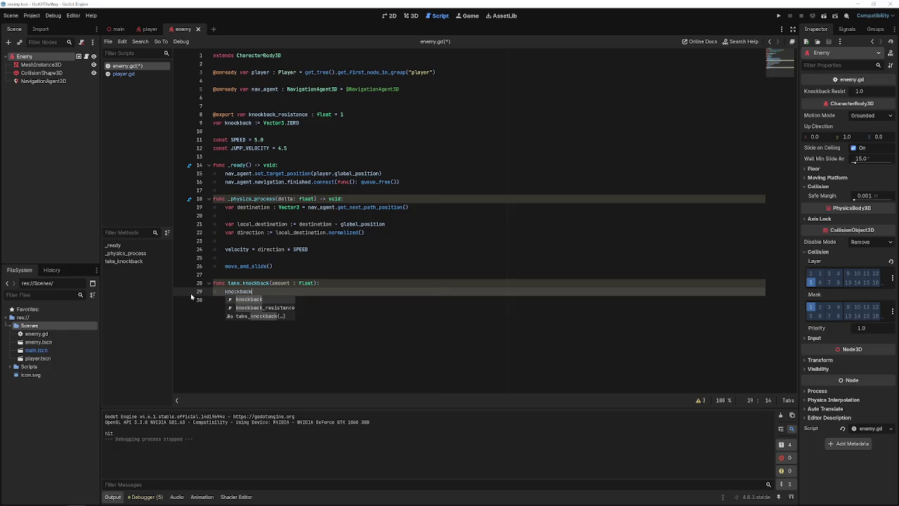
Add knockback to the velocity line: velocity = direction + knockback * SPEED.
left_click(309, 249)
left_click(309, 254)
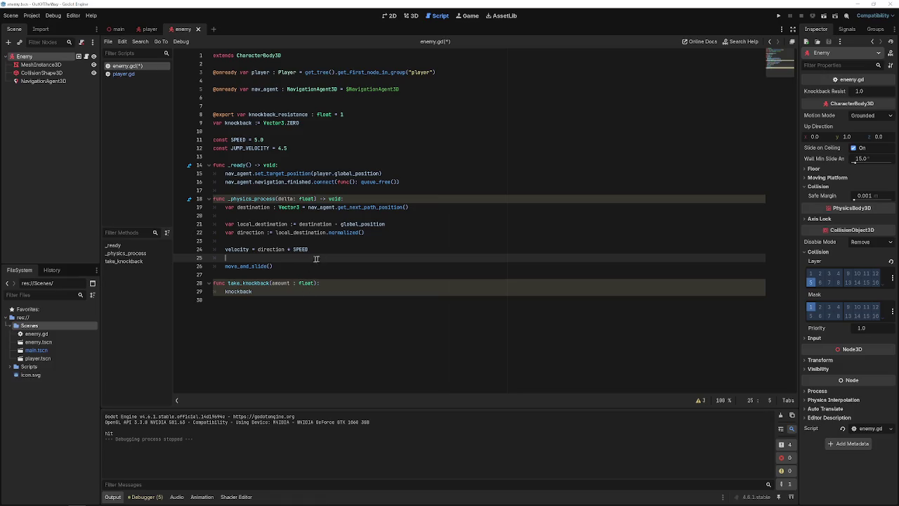
double_click(281, 249)
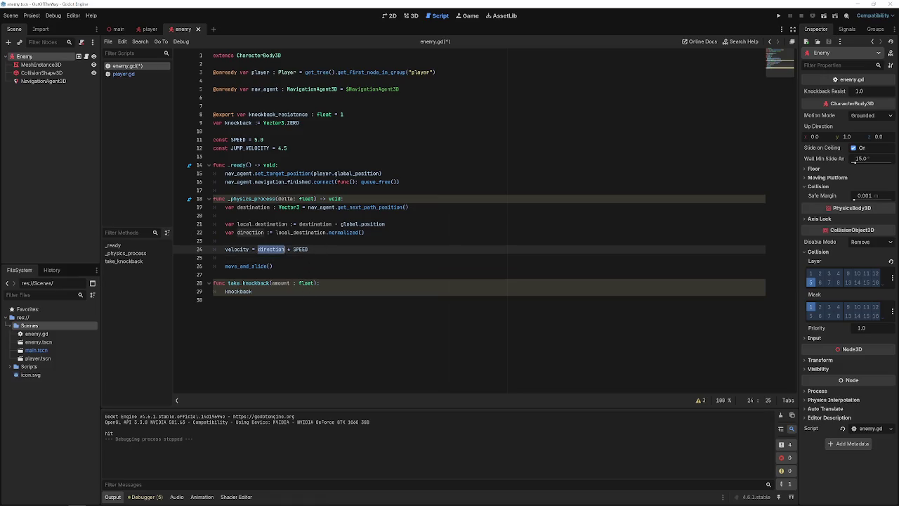
left_click(310, 249)
left_click(295, 250)
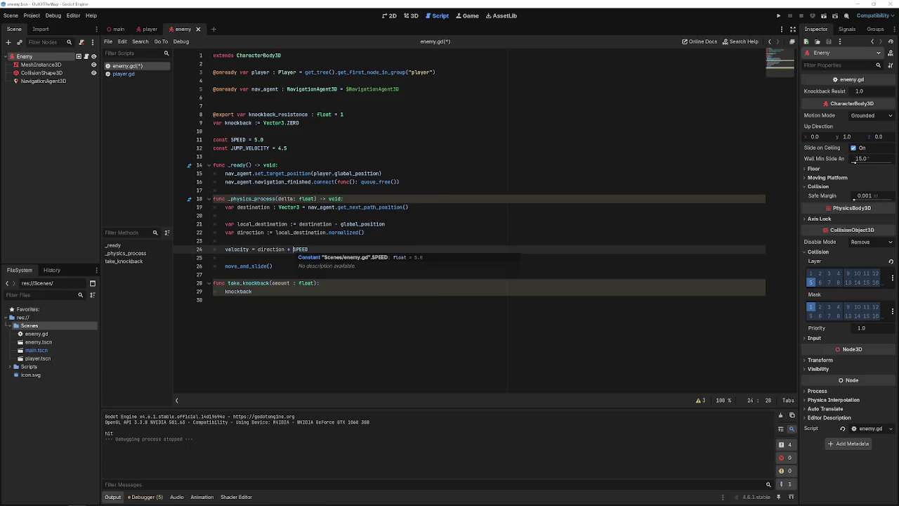
type("knockback ")
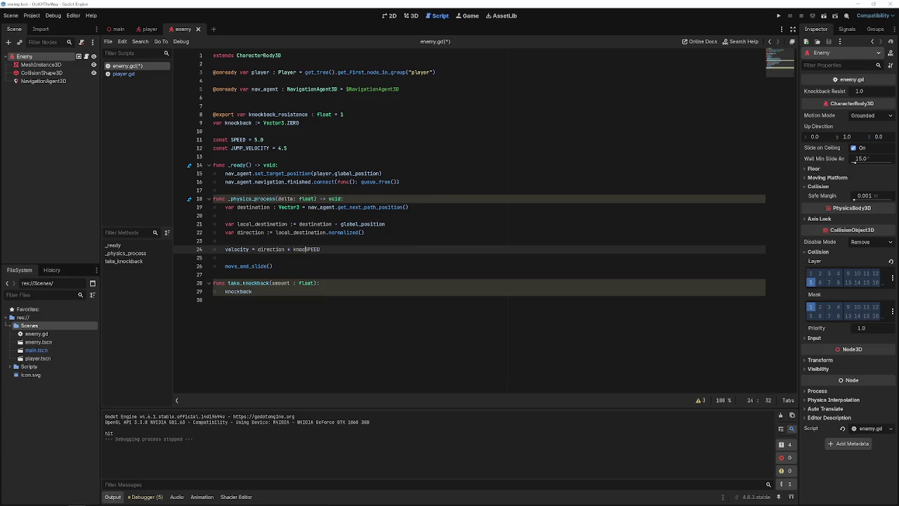
type("* SPEED")
key("ctrl+s")
Insert knockback.move_toward(Vector3.ZERO, knockback_resistance) above the velocity line and save.
left_click(226, 240)
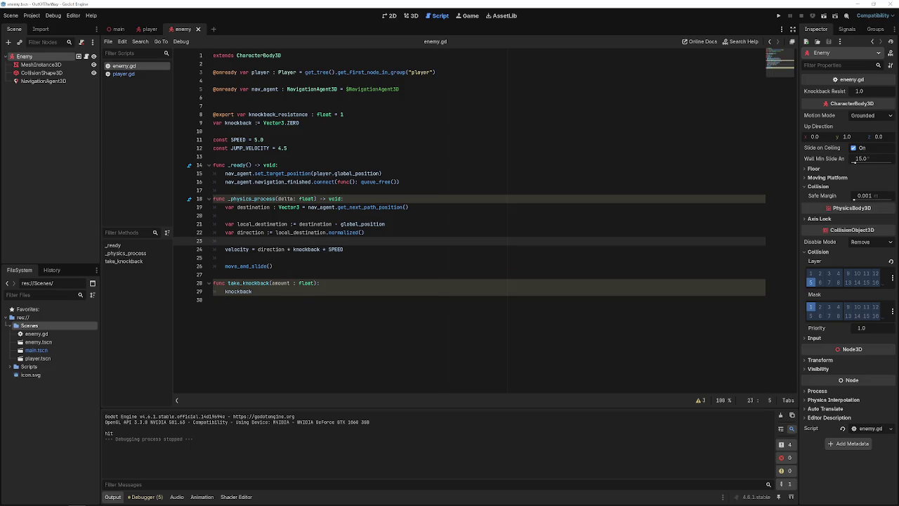
key("Return")
type("knockback")
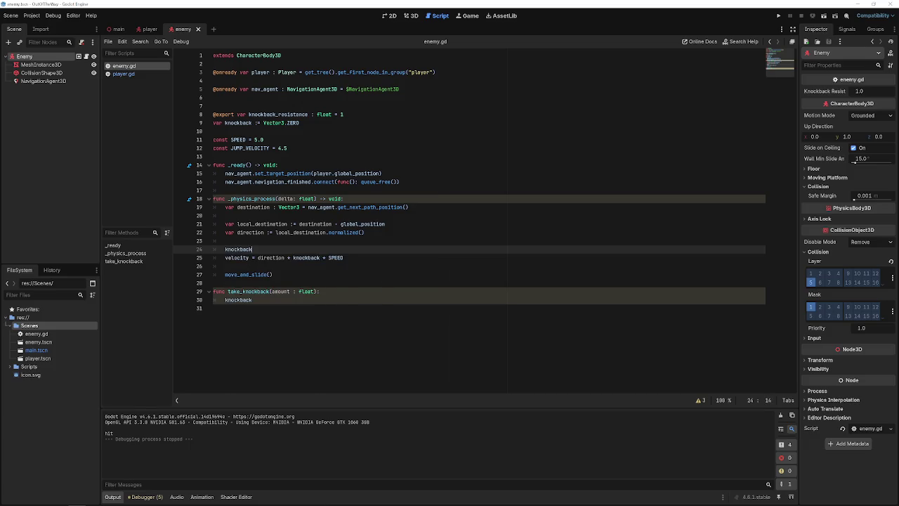
type(".move")
key("Return")
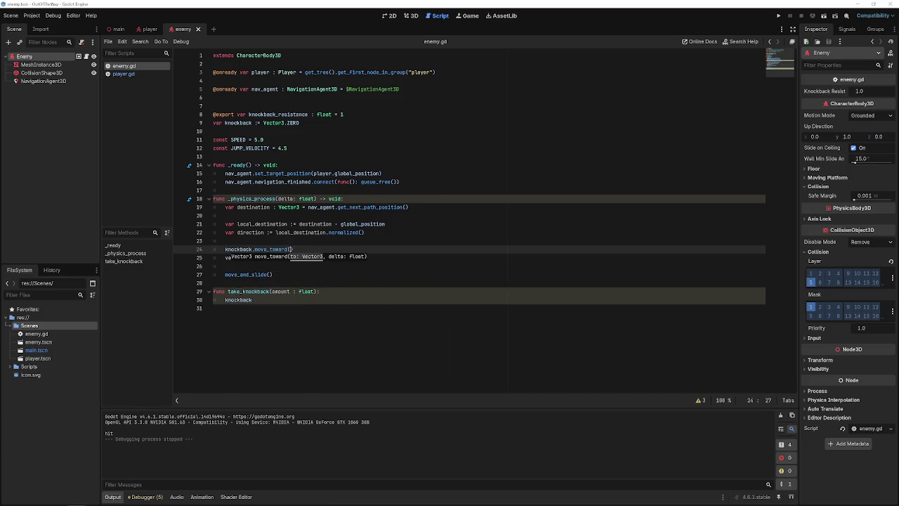
type("Vecto")
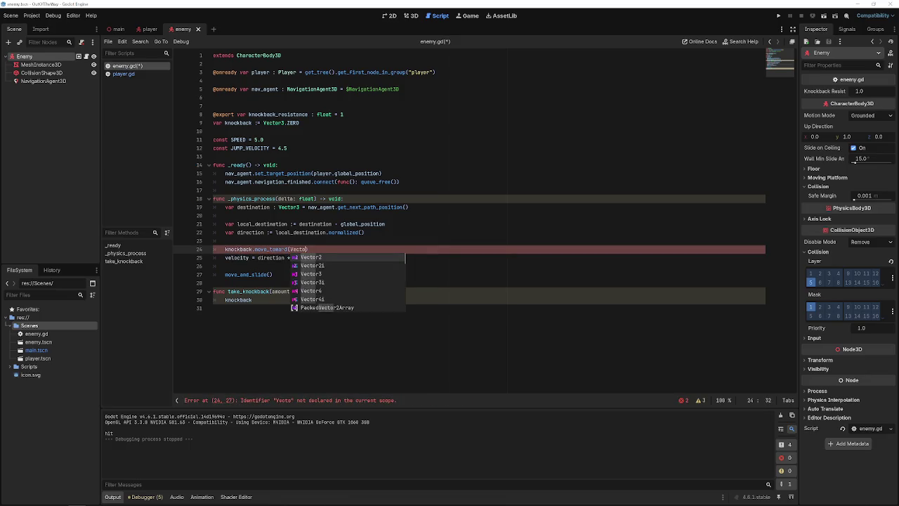
type("r3.")
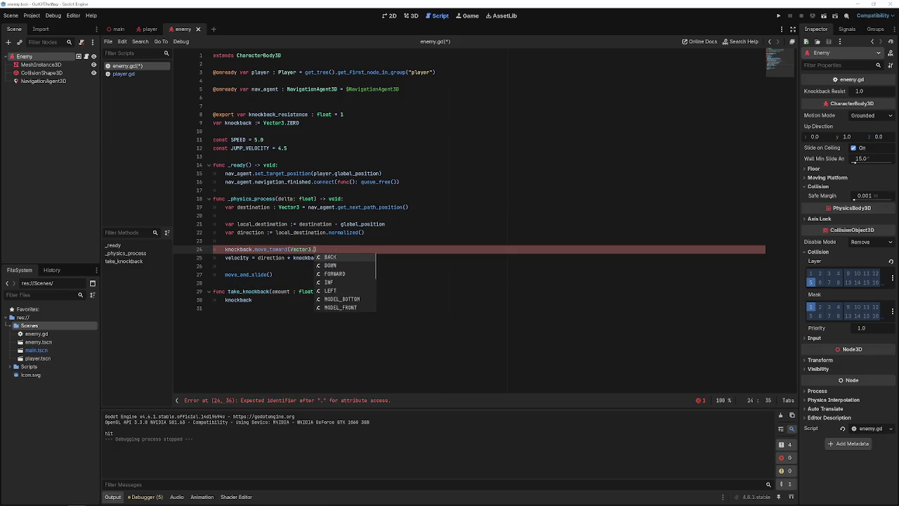
type("ZERO, knock")
key("Return")
key("ctrl+s")
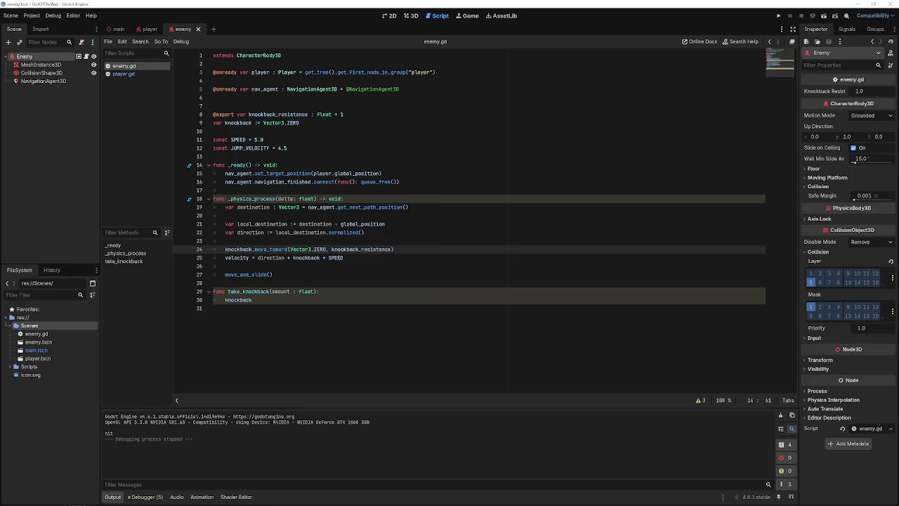
key("ctrl+s")
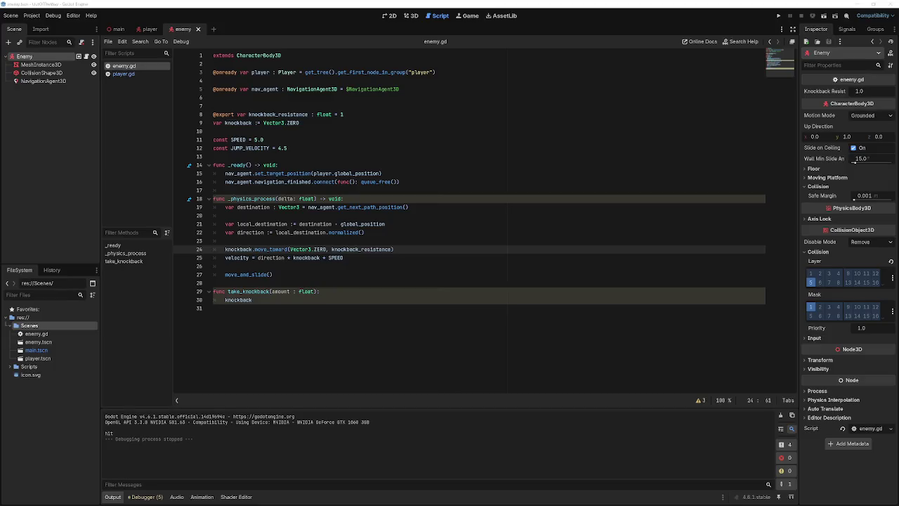